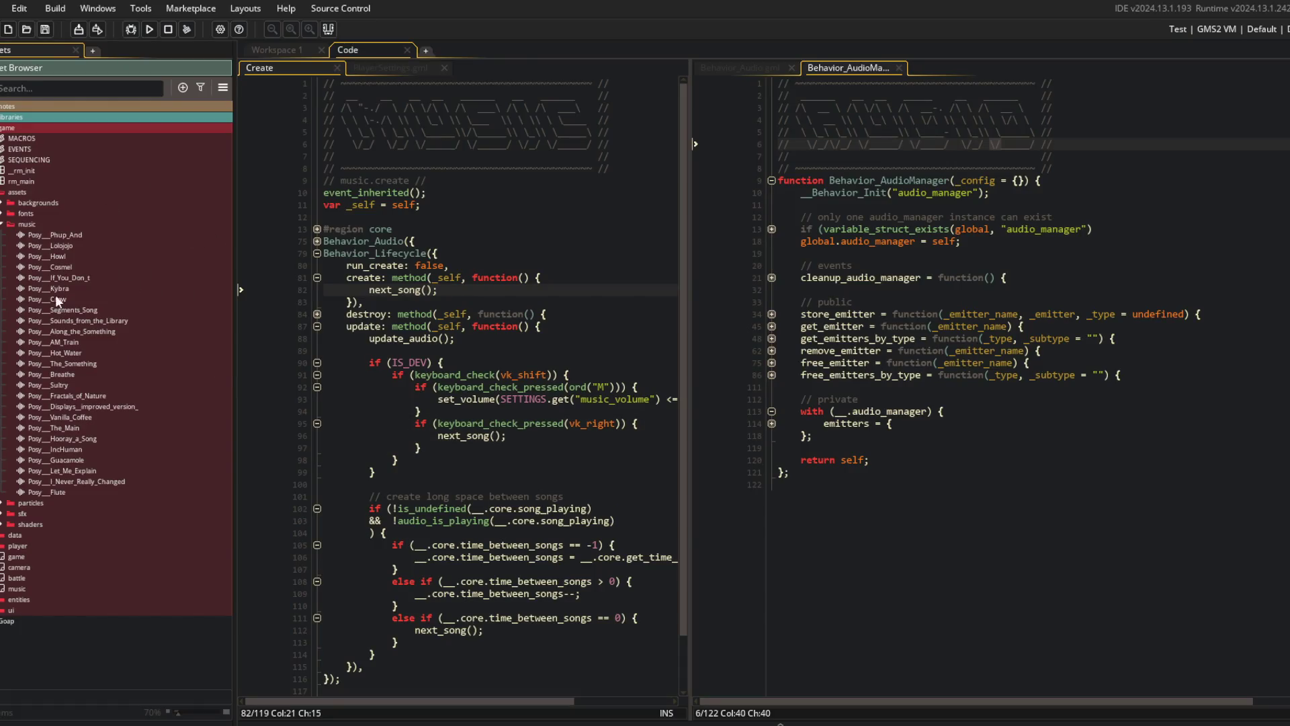
- Collapse the music folder and Asset Browser, then log into Block Beast to reach its menu
{"action": "left_click", "coordinate": [2, 225]}
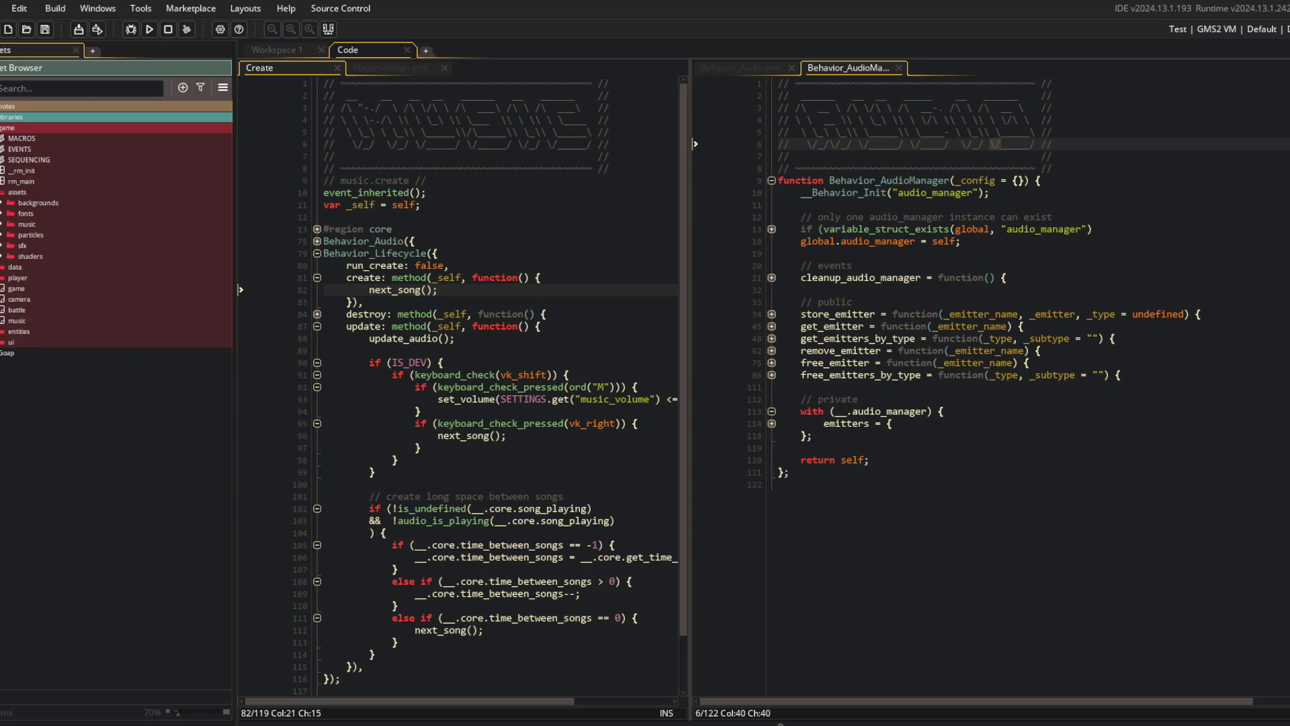
{"action": "left_click", "coordinate": [81, 242]}
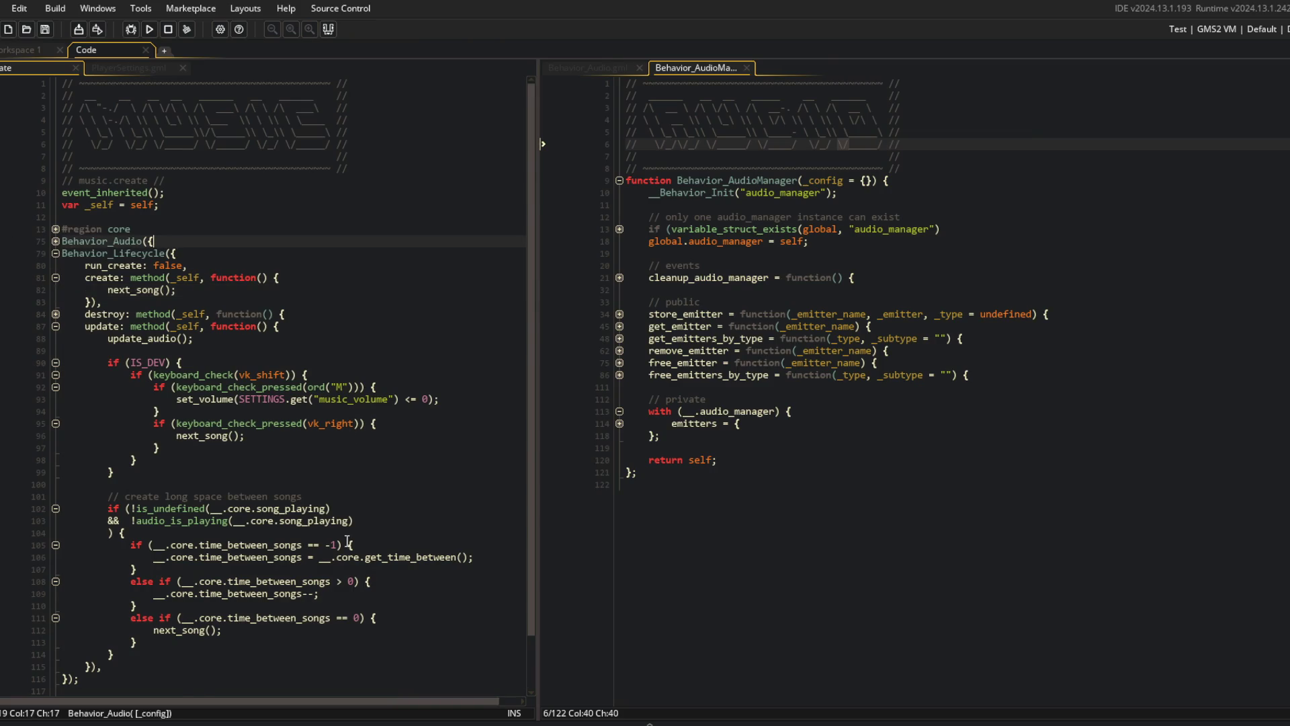
{"action": "left_click", "coordinate": [365, 366]}
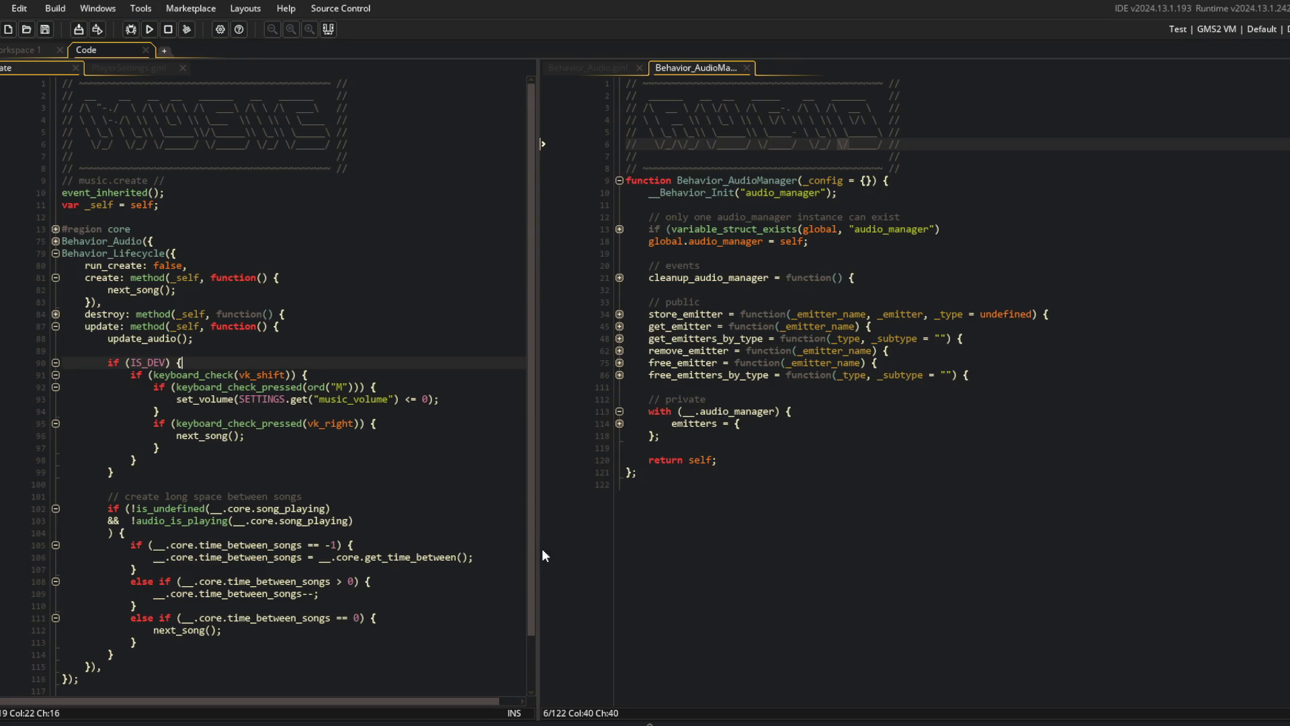
{"action": "left_click", "coordinate": [675, 430]}
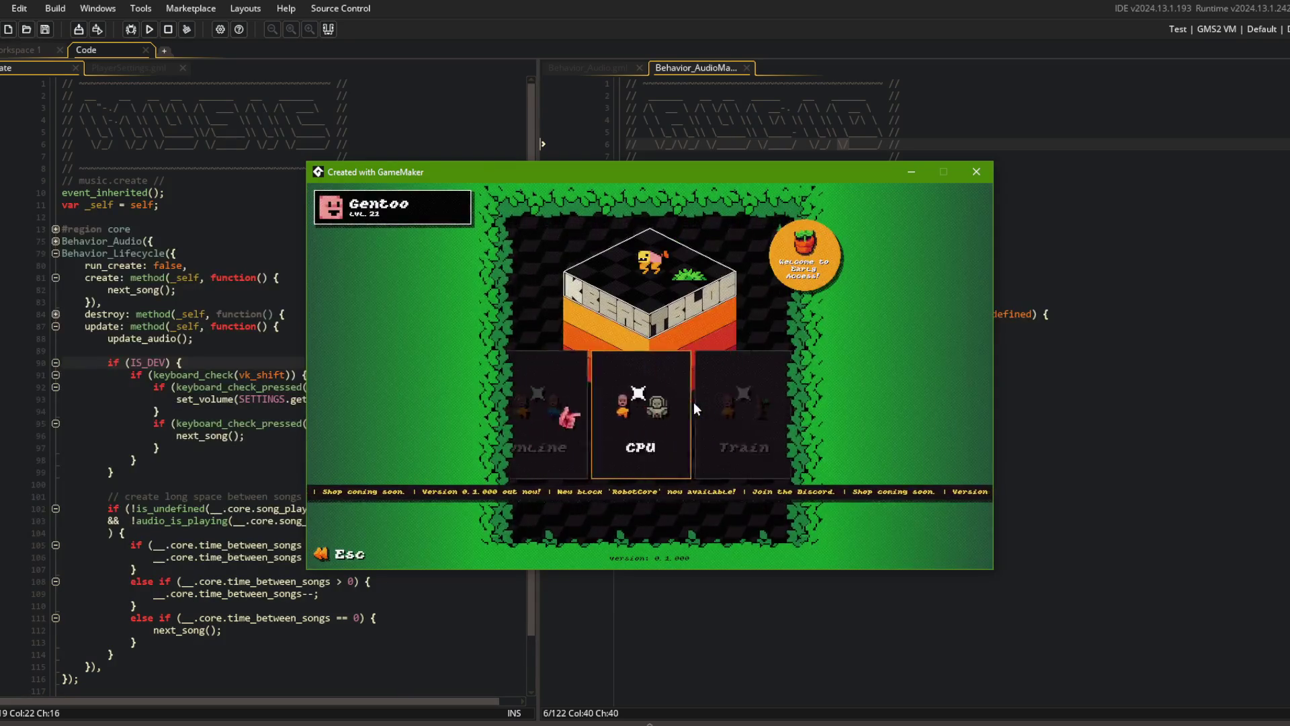
- Move the game window aside and flip Music Volume in Settings between 0% and 100%
{"action": "mouse_move", "coordinate": [627, 171]}
{"action": "left_mouse_down"}
{"action": "mouse_move", "coordinate": [803, 174]}
{"action": "mouse_move", "coordinate": [658, 178]}
{"action": "left_mouse_up"}
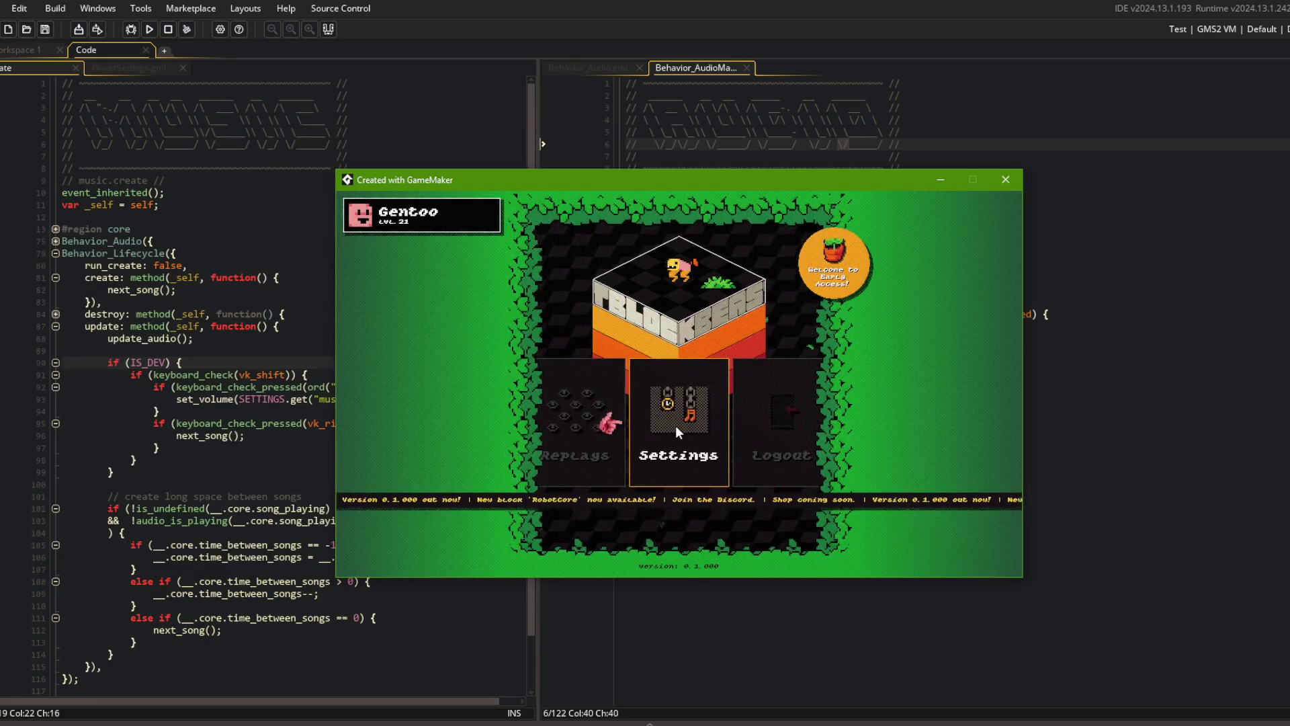
{"action": "left_click", "coordinate": [675, 425]}
{"action": "left_click", "coordinate": [712, 427]}
{"action": "left_click", "coordinate": [713, 427]}
{"action": "left_click", "coordinate": [715, 428]}
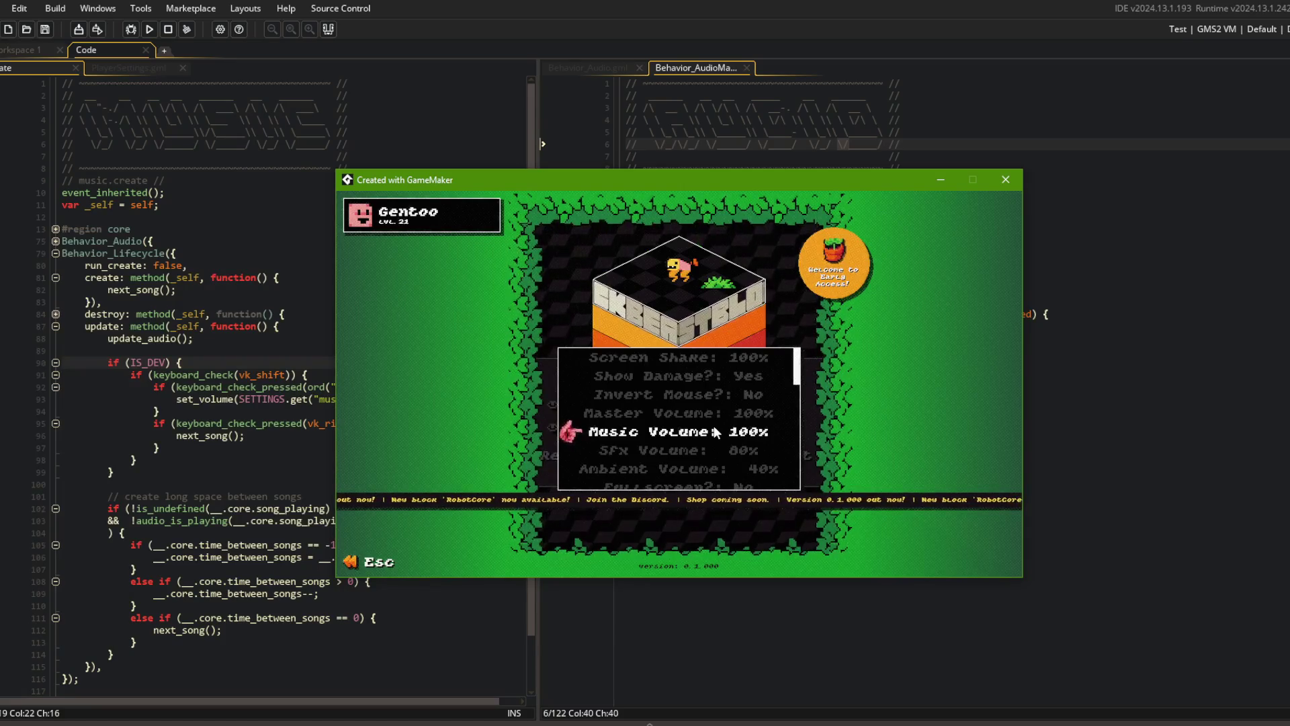
{"action": "left_click", "coordinate": [177, 273]}
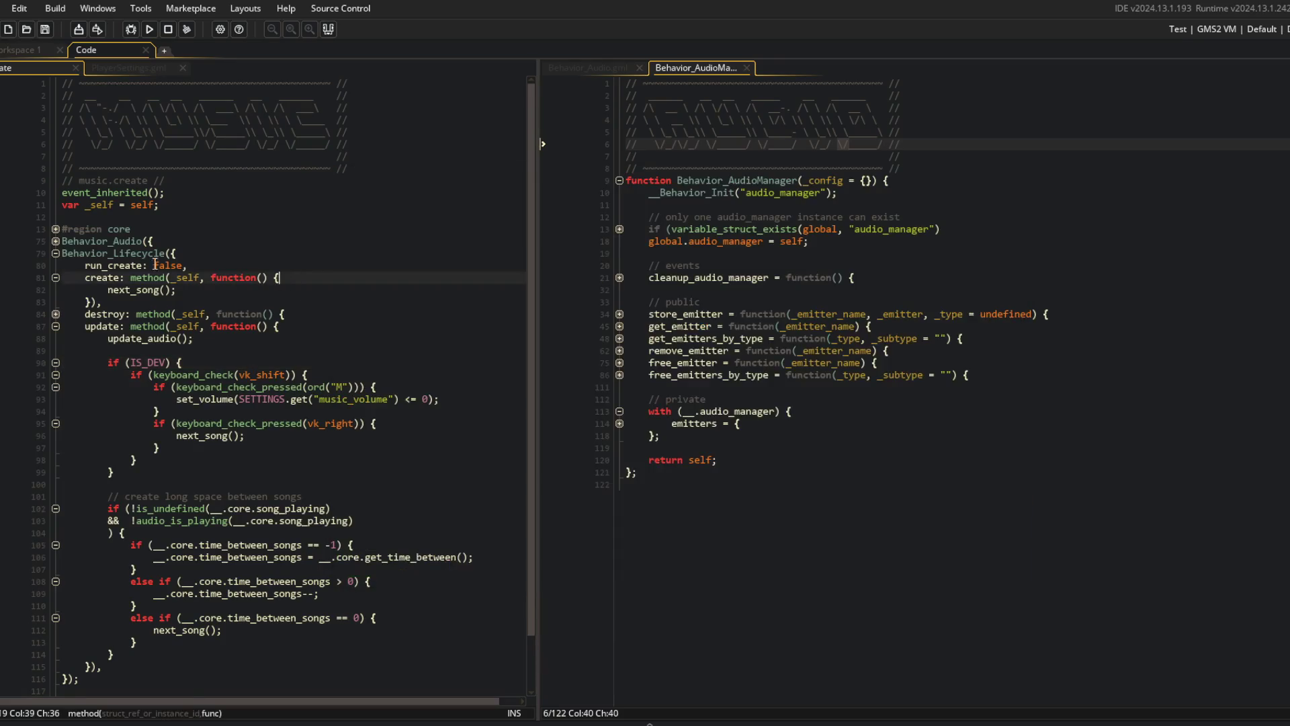
- Expand #region core and set_volume in the music Create event, then open PlayerSettings.gml
{"action": "left_click", "coordinate": [55, 229]}
{"action": "left_click", "coordinate": [55, 289]}
{"action": "left_click", "coordinate": [166, 314]}
{"action": "left_click", "coordinate": [313, 375]}
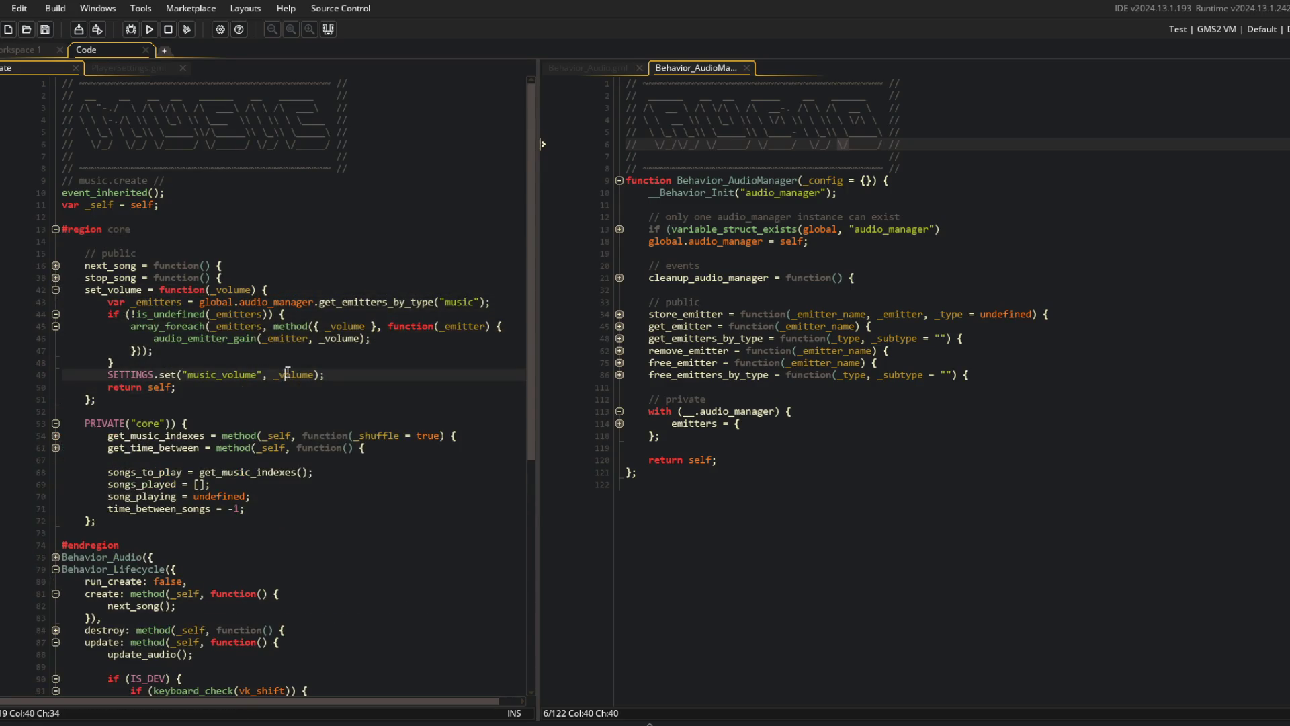
{"action": "left_click", "coordinate": [350, 375]}
{"action": "left_click", "coordinate": [127, 67]}
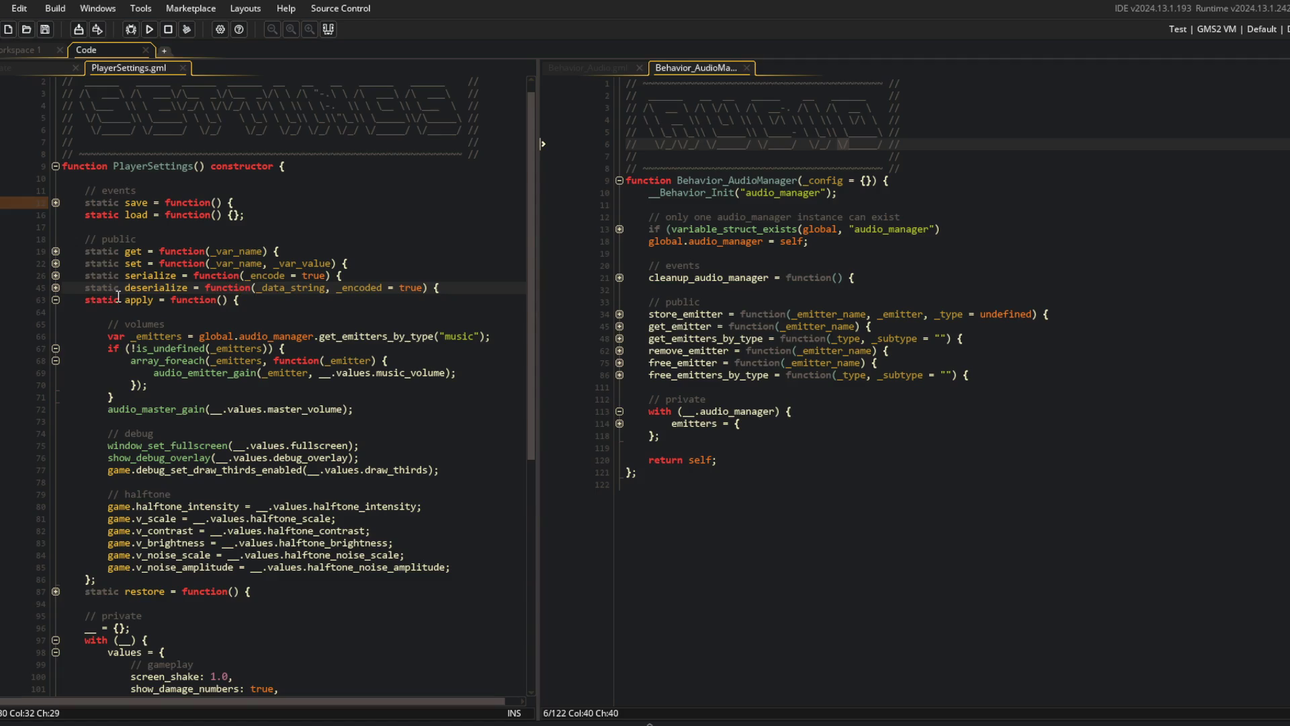
- Inspect the get and apply functions in PlayerSettings.gml, selecting music_volume
{"action": "scroll", "coordinate": [137, 309], "scroll_direction": "down", "scroll_amount": 4}
{"action": "scroll", "coordinate": [137, 309], "scroll_direction": "up", "scroll_amount": 5}
{"action": "left_click", "coordinate": [55, 265]}
{"action": "left_click", "coordinate": [56, 266]}
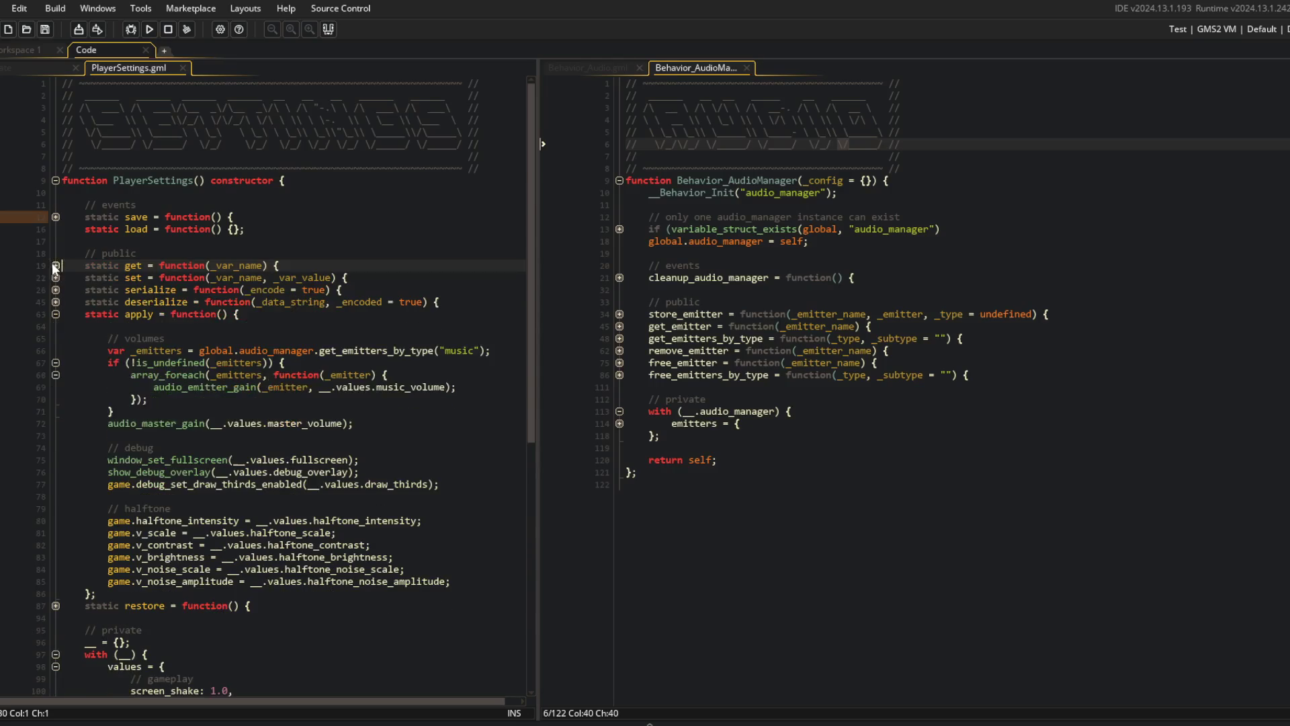
{"action": "left_click", "coordinate": [55, 278]}
{"action": "left_click", "coordinate": [53, 265]}
{"action": "left_click", "coordinate": [52, 265]}
{"action": "left_click", "coordinate": [55, 276]}
{"action": "scroll", "coordinate": [146, 285], "scroll_direction": "down", "scroll_amount": 1}
{"action": "scroll", "coordinate": [146, 285], "scroll_direction": "down", "scroll_amount": 2}
{"action": "double_click", "coordinate": [384, 272]}
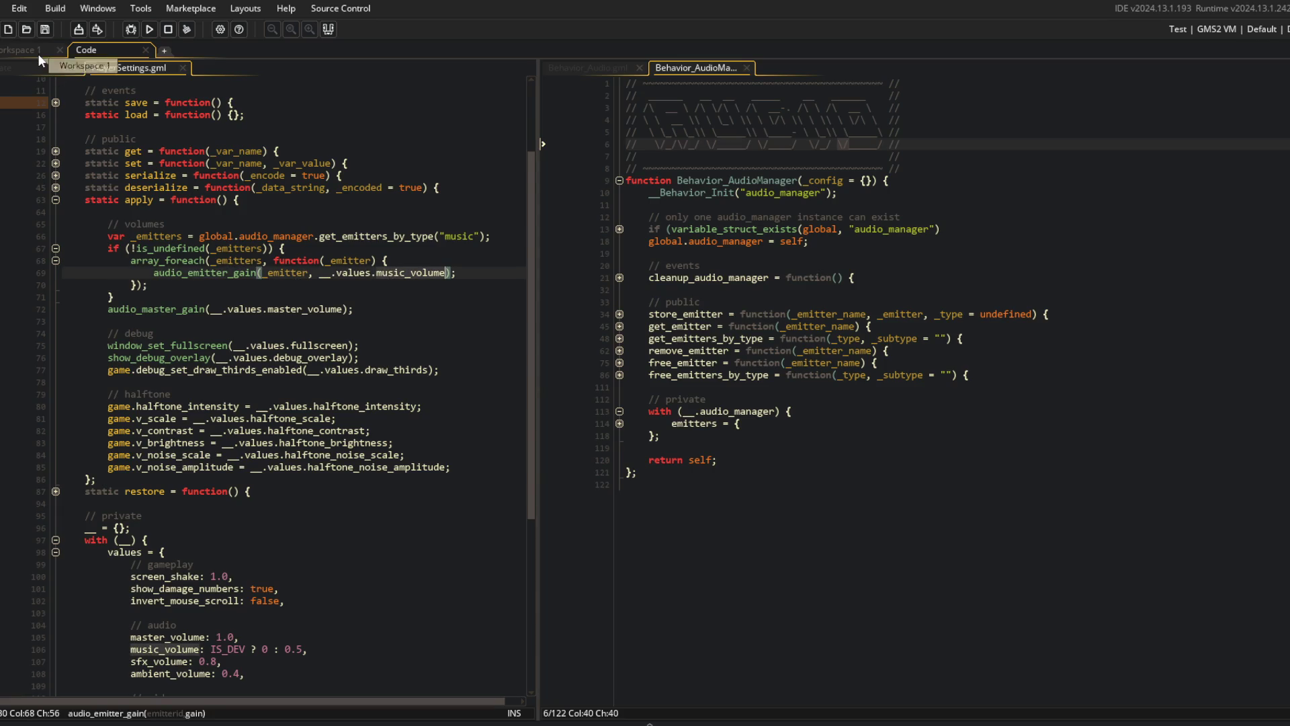
- Fold the set_volume block in the music Create event, then return to PlayerSettings.gml
{"action": "left_click", "coordinate": [37, 52]}
{"action": "left_click", "coordinate": [86, 50]}
{"action": "left_click", "coordinate": [50, 66]}
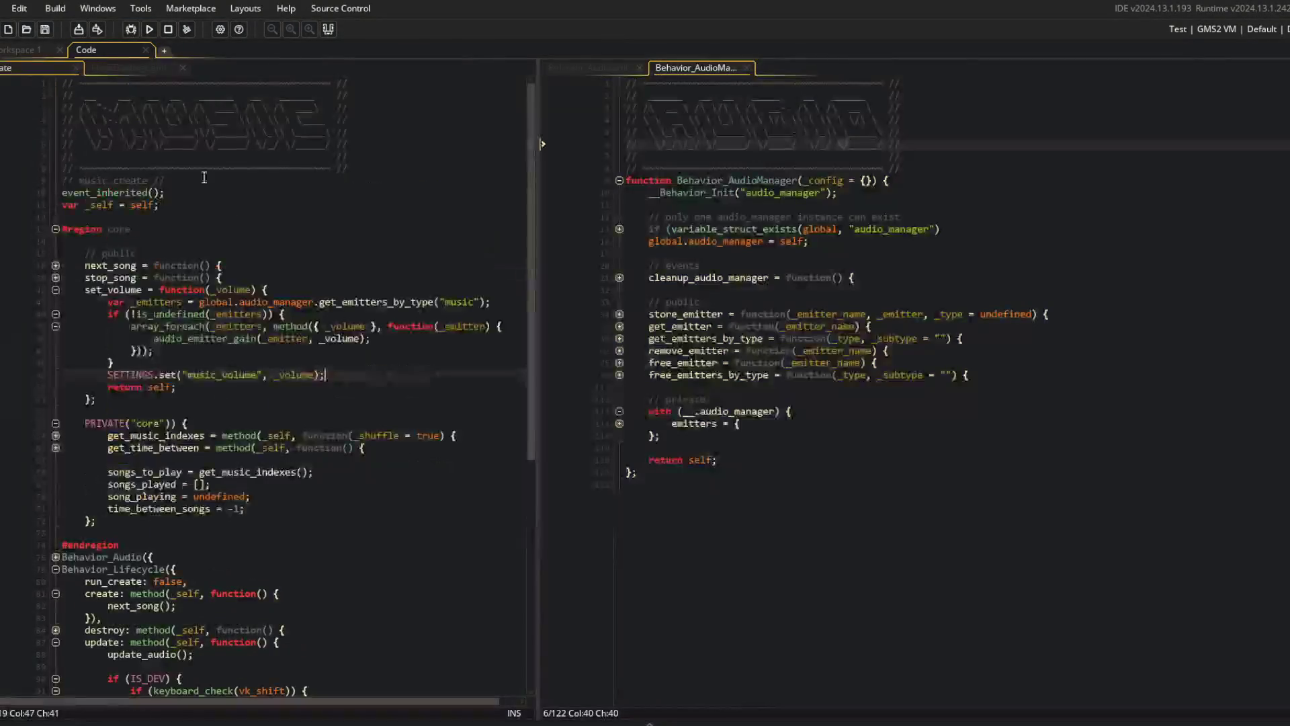
{"action": "left_click", "coordinate": [210, 375]}
{"action": "left_click", "coordinate": [295, 374]}
{"action": "left_click", "coordinate": [324, 282]}
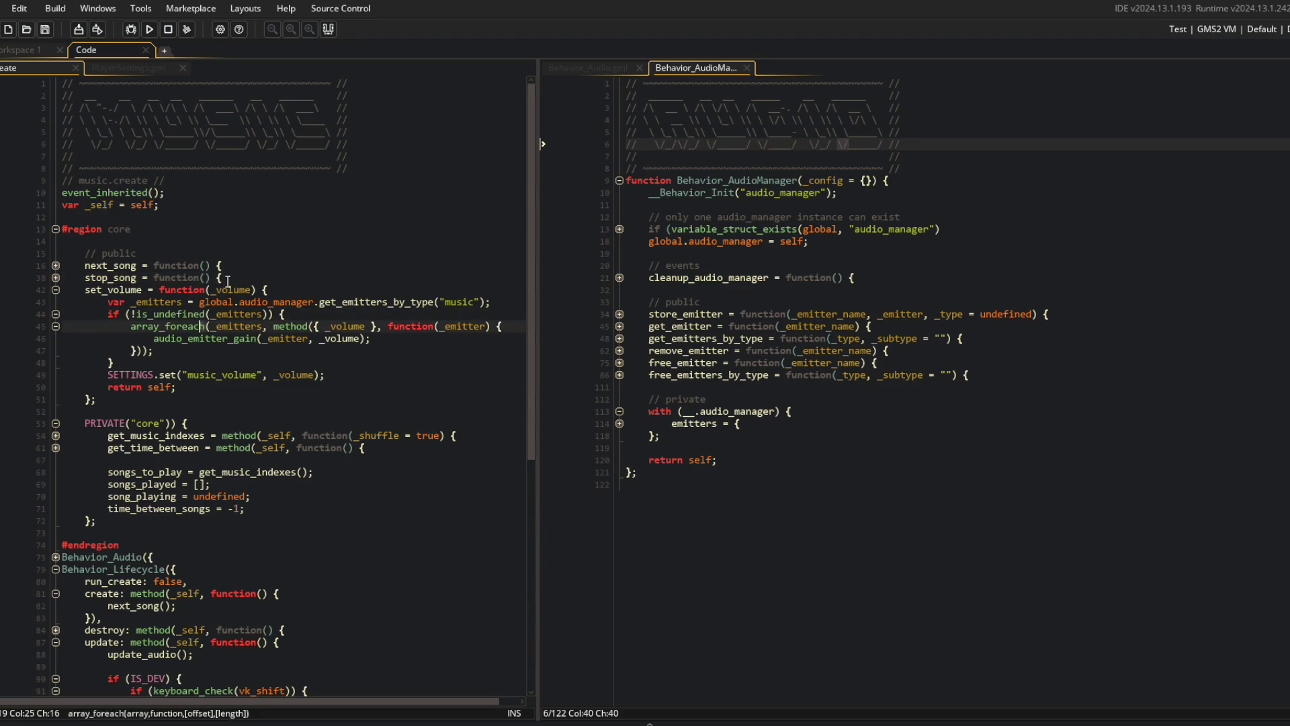
{"action": "left_click", "coordinate": [57, 289]}
{"action": "scroll", "coordinate": [224, 293], "scroll_direction": "down", "scroll_amount": 4}
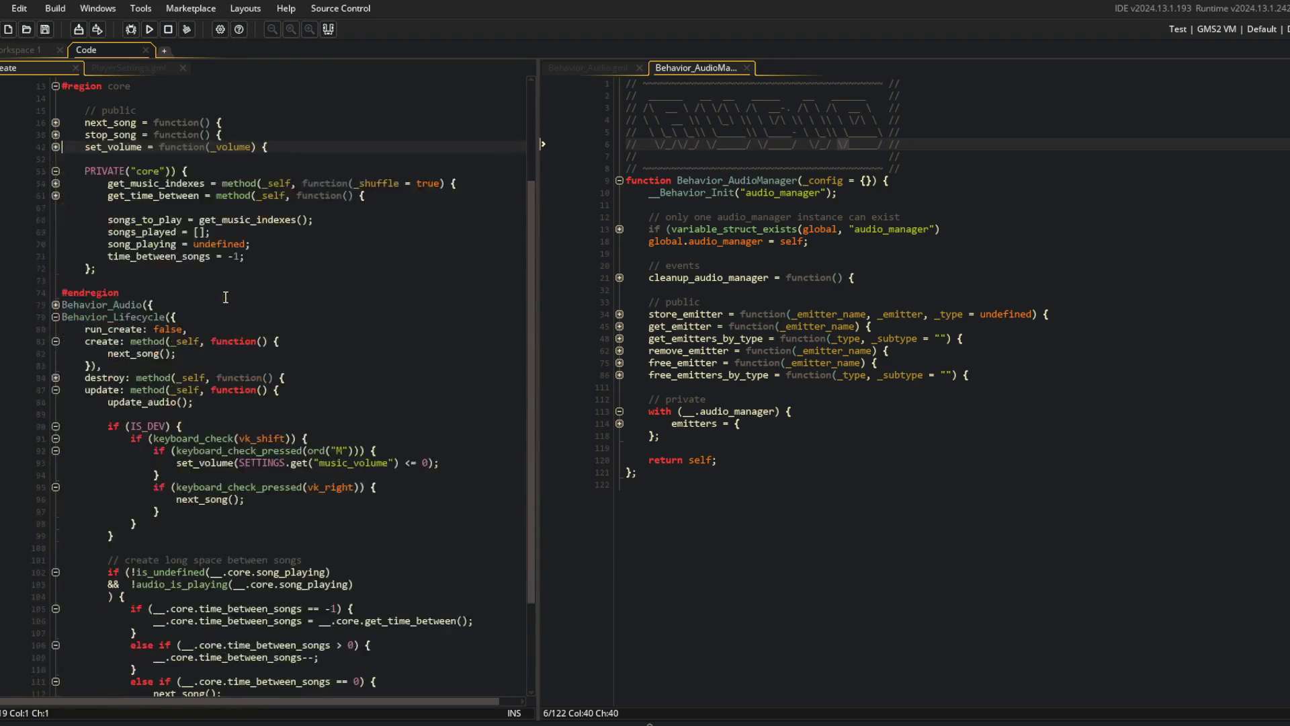
{"action": "scroll", "coordinate": [257, 228], "scroll_direction": "up", "scroll_amount": 2}
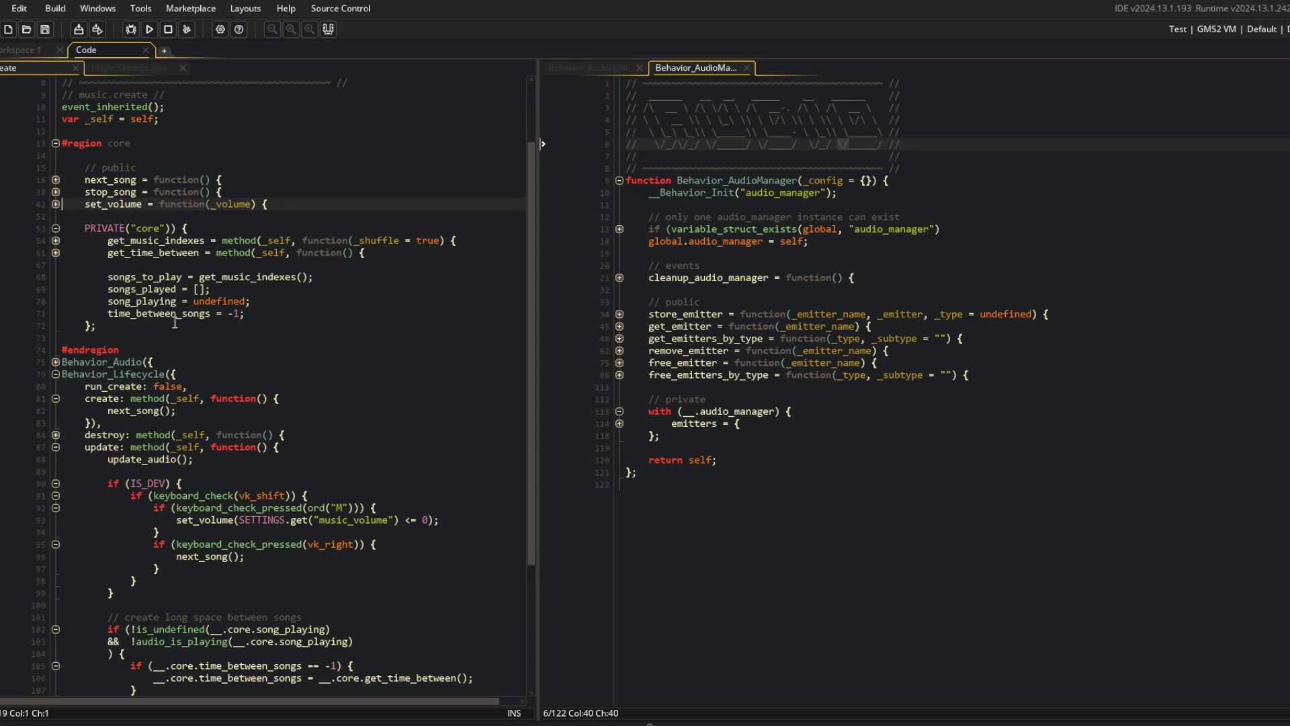
{"action": "left_click", "coordinate": [216, 240]}
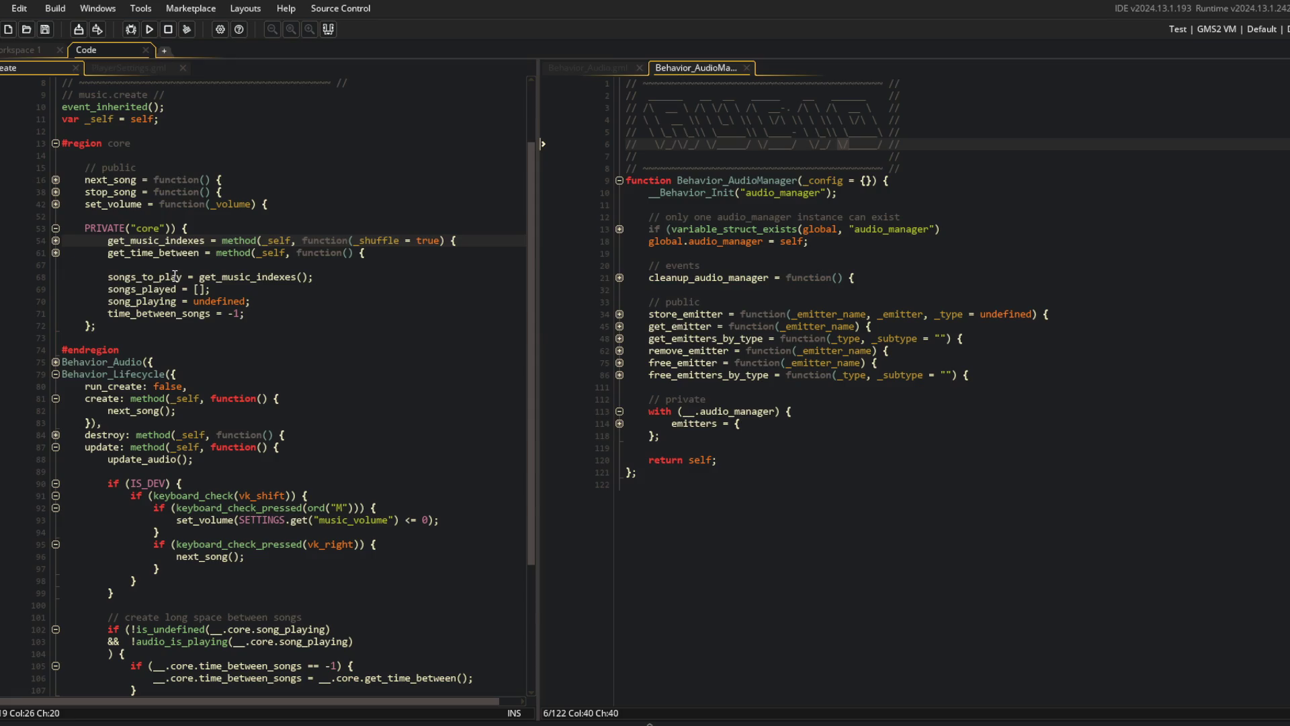
{"action": "left_click", "coordinate": [145, 67]}
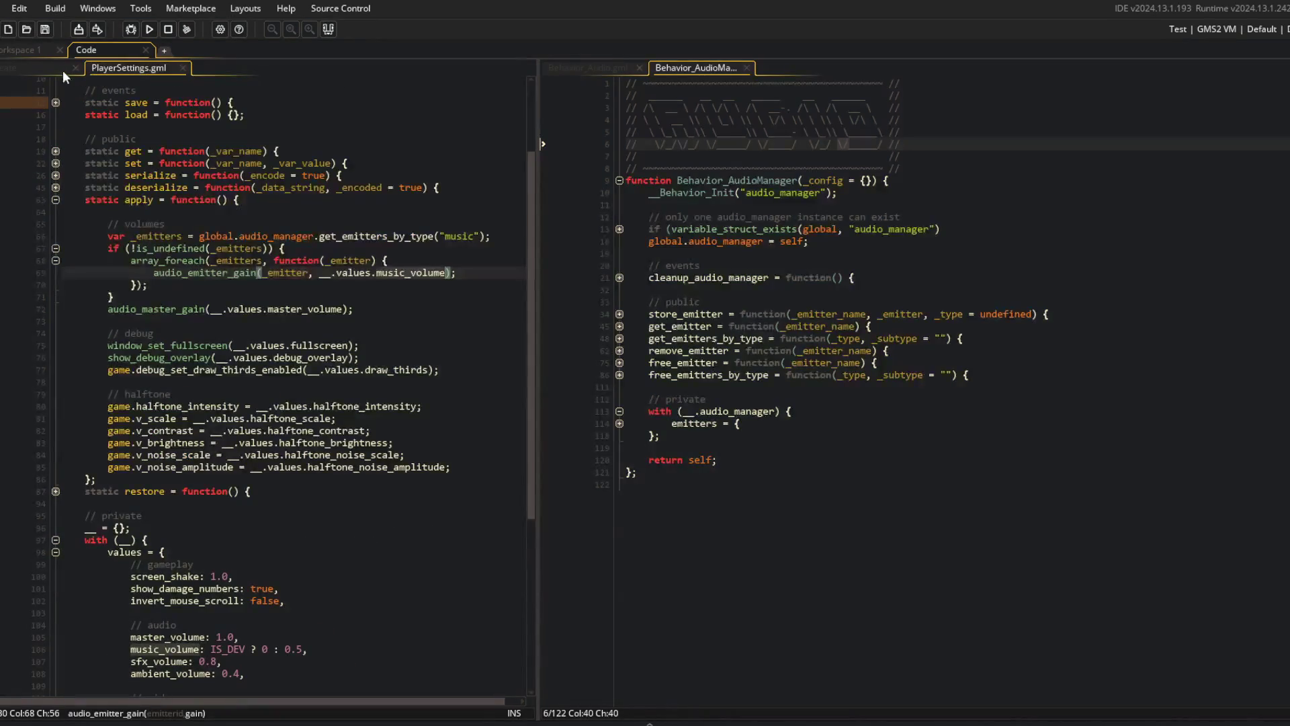
{"action": "left_click", "coordinate": [287, 187]}
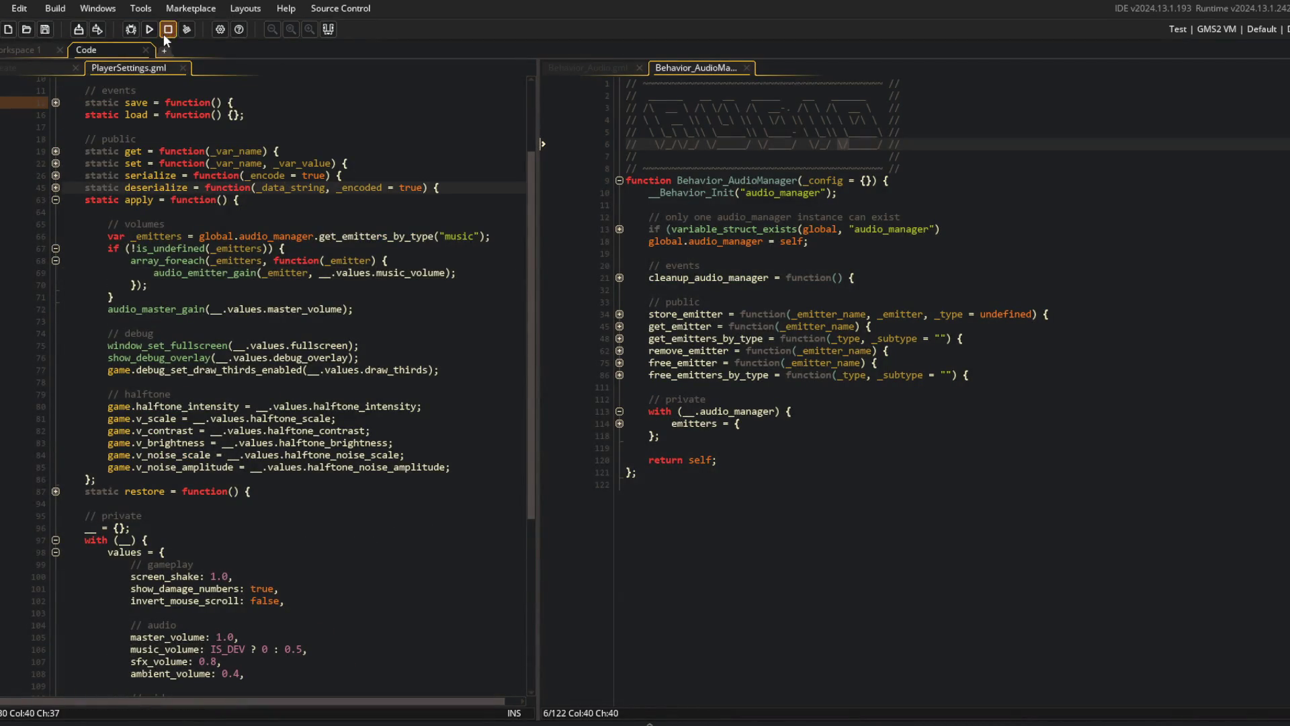
- Stage all Block Beast changes in Command Prompt with git add
{"action": "left_click", "coordinate": [291, 309]}
{"action": "key", "text": "alt+Tab"}
{"action": "left_click", "coordinate": [527, 356]}
{"action": "type", "text": "git add ."}
{"action": "key", "text": "Return"}
- Commit as "dev keybinds for music:" and push it to main on GitHub
{"action": "type", "text": "git commt"}
{"action": "key", "text": "BackSpace"}
{"action": "key", "text": "BackSpace"}
{"action": "key", "text": "BackSpace"}
{"action": "type", "text": "it -m \"dev keybinds for msu"}
{"action": "type", "text": "ic"}
{"action": "key", "text": "BackSpace"}
{"action": "key", "text": "BackSpace"}
{"action": "key", "text": "BackSpace"}
{"action": "type", "text": "usic:"}
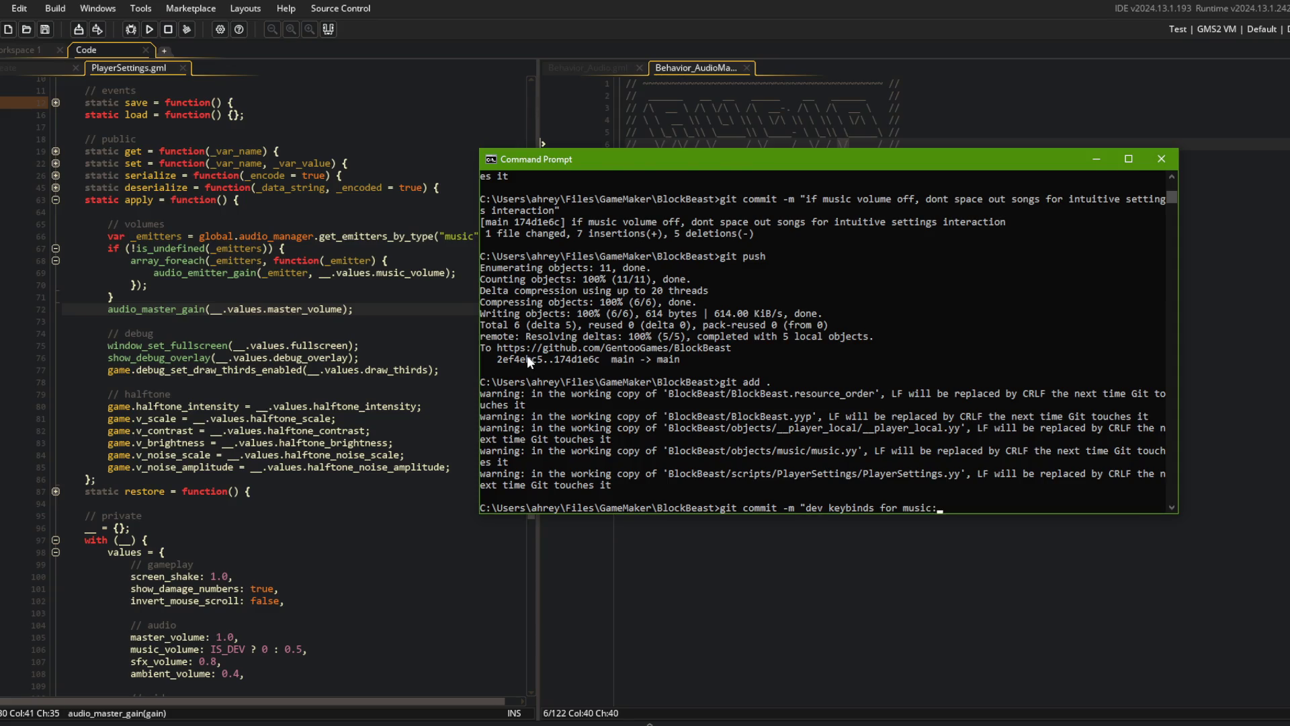
{"action": "key", "text": "Return"}
{"action": "type", "text": "git push"}
{"action": "key", "text": "Return"}
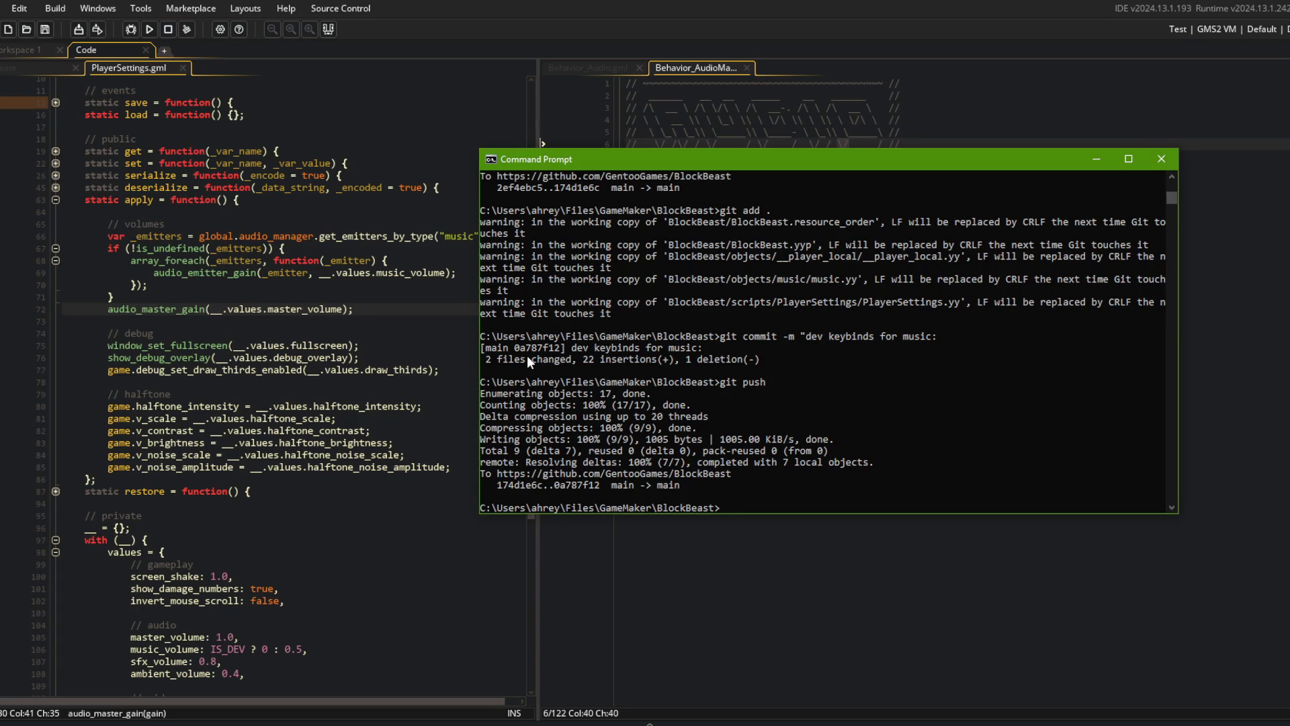
{"action": "left_click", "coordinate": [108, 381]}
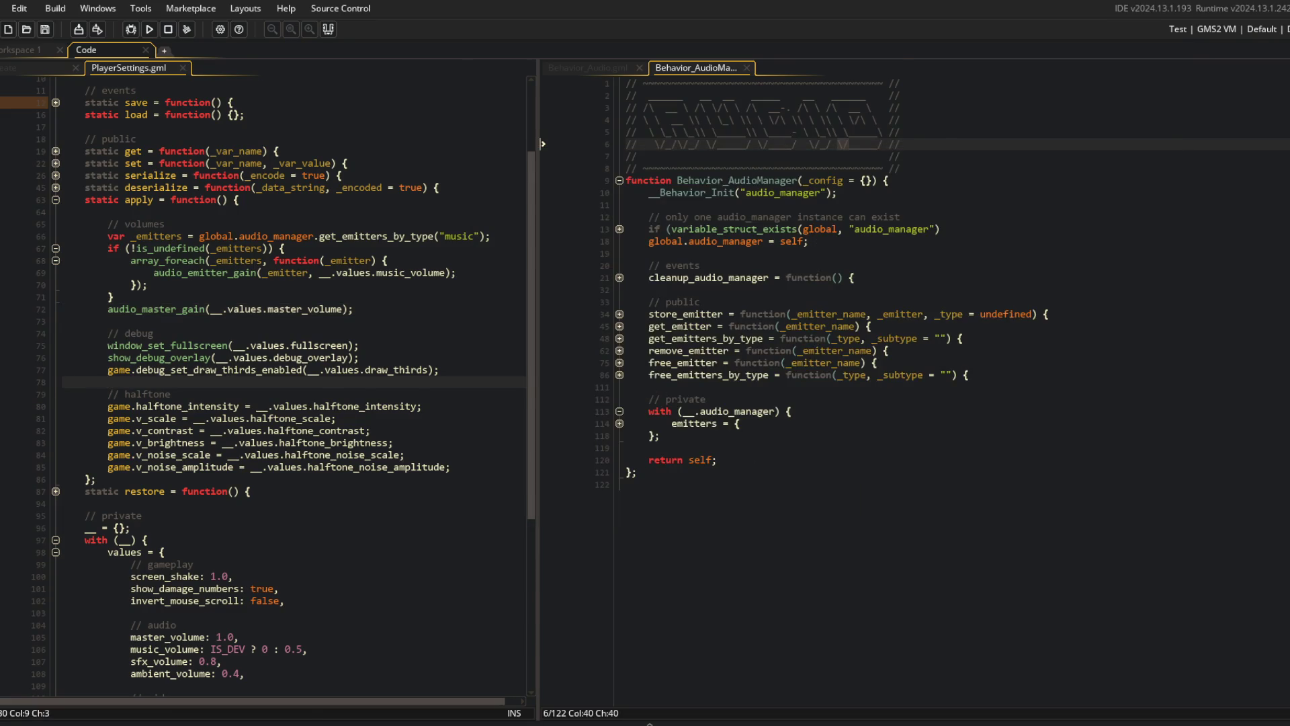
- Set the Windows Game Options Display Name to Block Beast
{"action": "key", "text": "ctrl+alt+a"}
{"action": "left_click", "coordinate": [225, 88]}
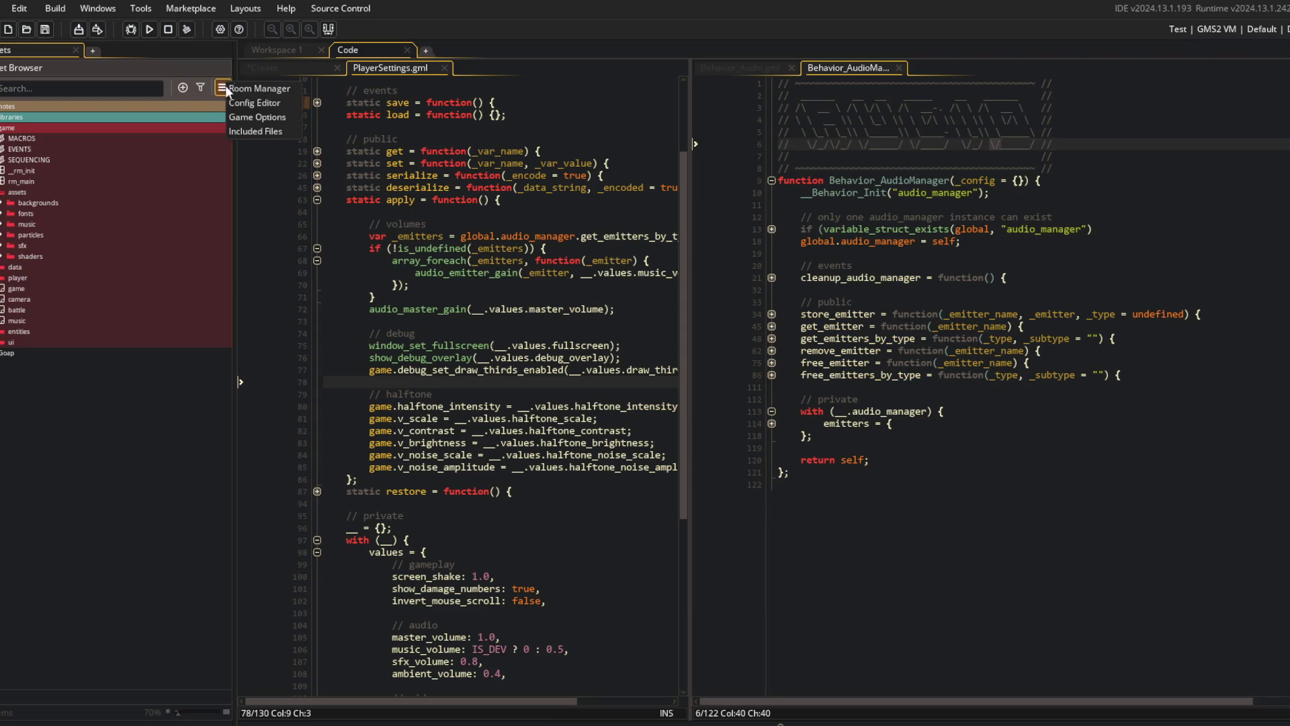
{"action": "left_click", "coordinate": [253, 115]}
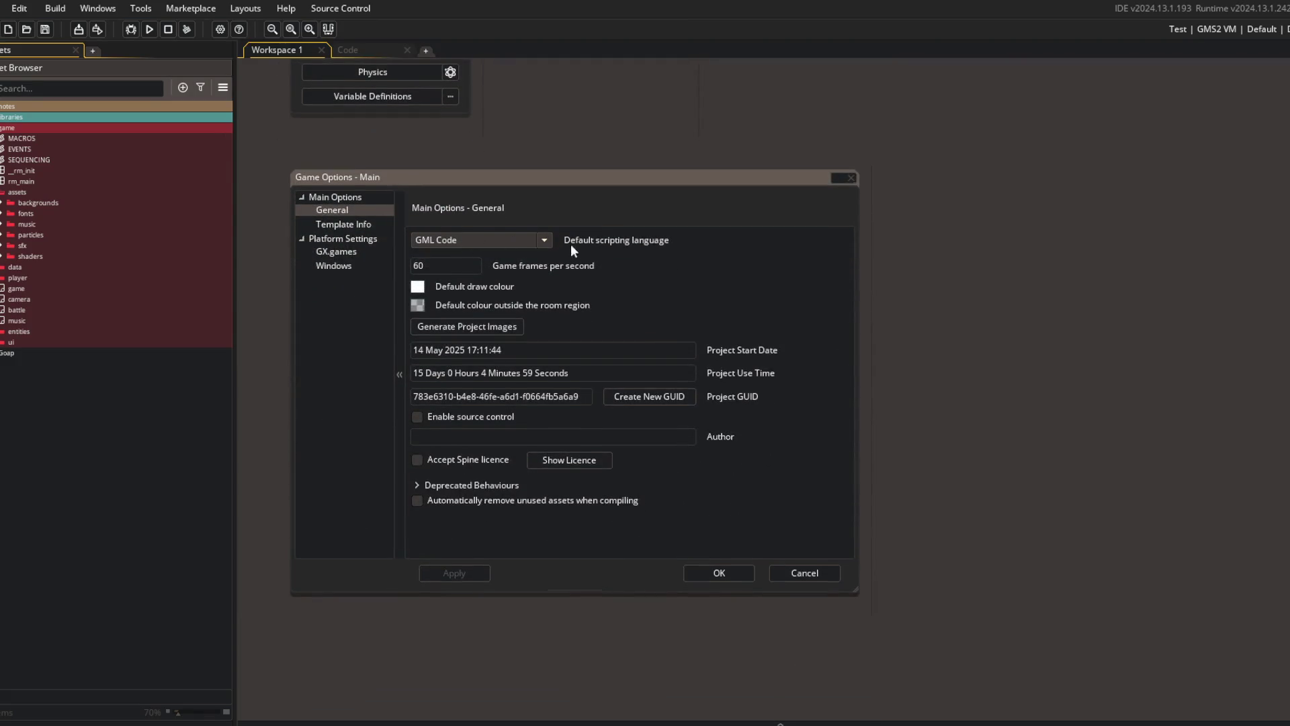
{"action": "left_click", "coordinate": [337, 265]}
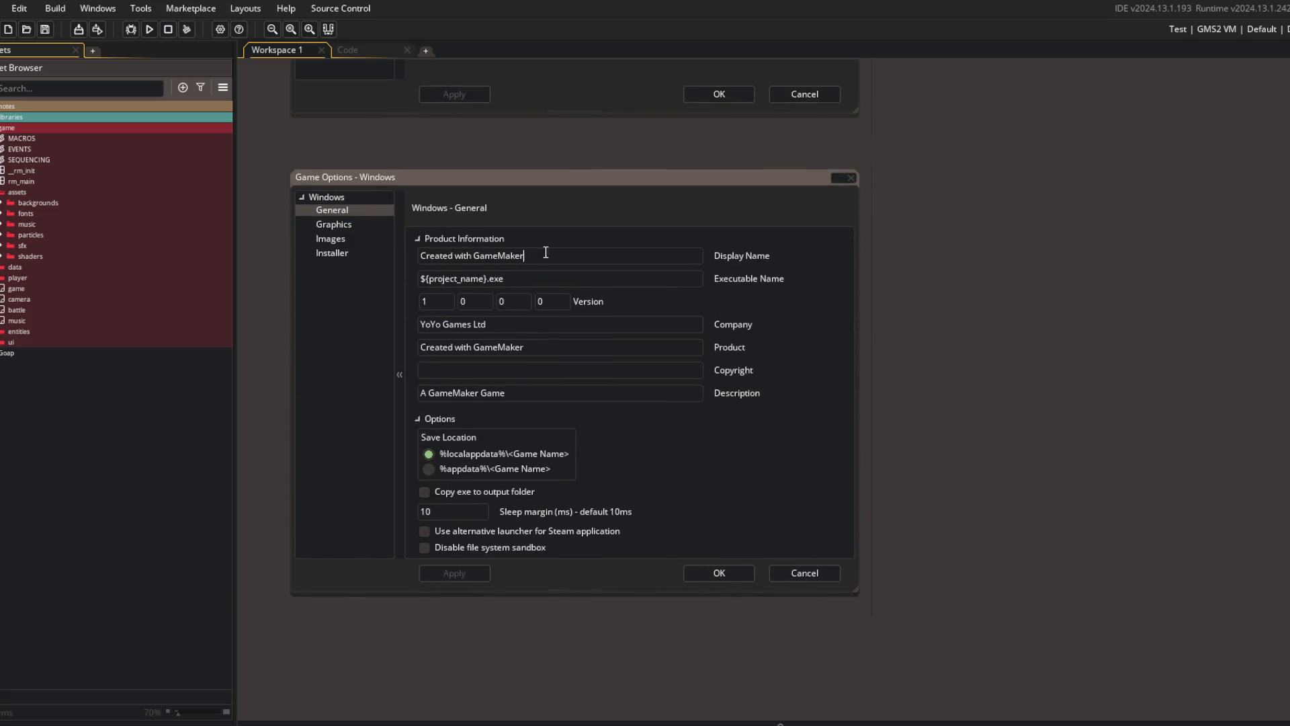
{"action": "left_click_drag", "start_coordinate": [538, 256], "coordinate": [375, 258]}
{"action": "type", "text": "Block Beast"}
{"action": "key", "text": "ctrl+a"}
{"action": "left_click", "coordinate": [448, 247]}
- Change the Windows build version to 0.1.0.0
{"action": "left_click_drag", "start_coordinate": [537, 326], "coordinate": [360, 326]}
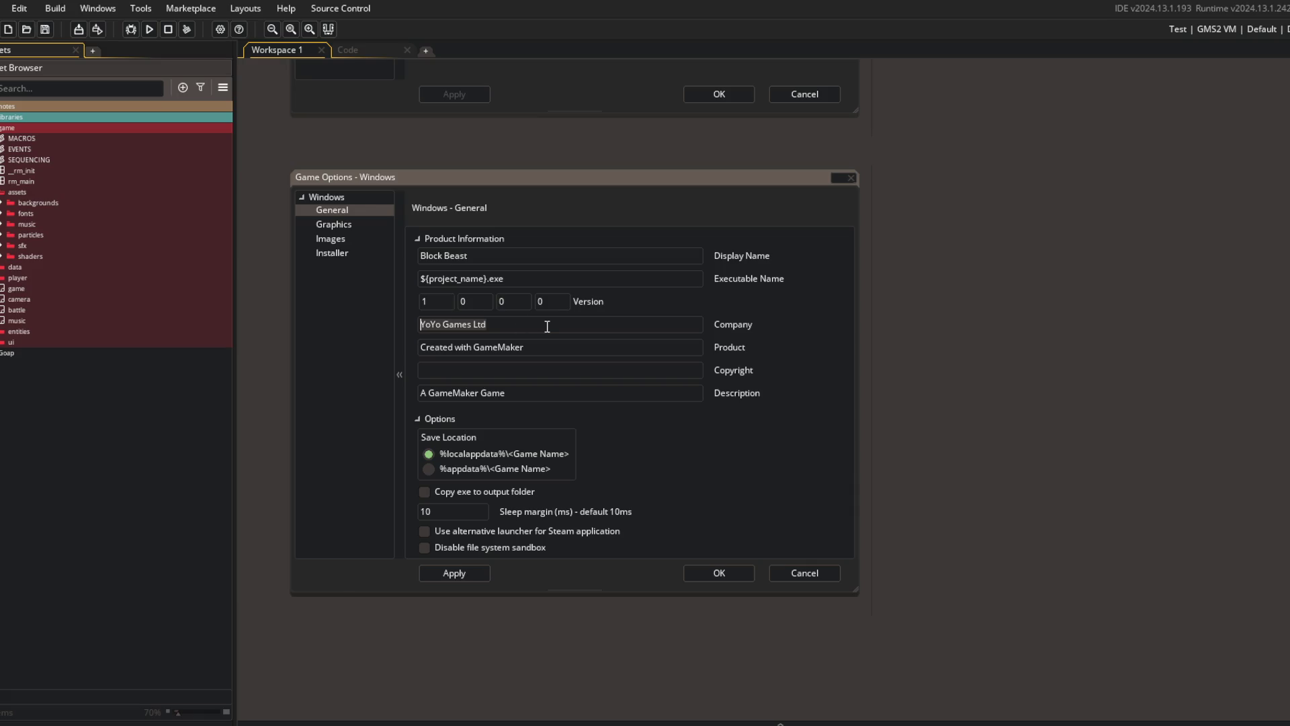
{"action": "double_click", "coordinate": [437, 301]}
{"action": "type", "text": "0"}
{"action": "key", "text": "Tab"}
{"action": "type", "text": "1"}
- Set the Windows Product name to Block Beast
{"action": "left_click_drag", "start_coordinate": [498, 323], "coordinate": [394, 329]}
{"action": "key", "text": "Tab"}
{"action": "type", "text": "Block Beast"}
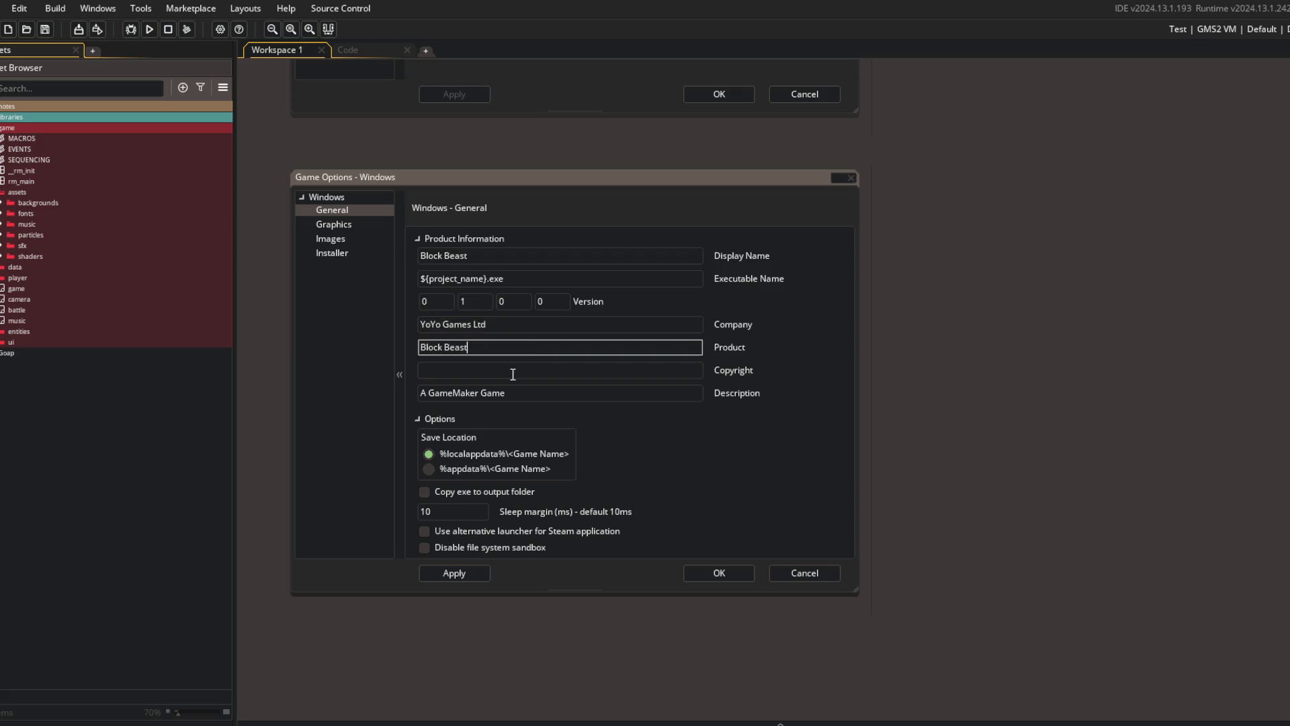
{"action": "left_click", "coordinate": [524, 394]}
- Set the Description to 'Become King Of The Jungle!' and fill in the company name
{"action": "left_click_drag", "start_coordinate": [524, 395], "coordinate": [407, 395]}
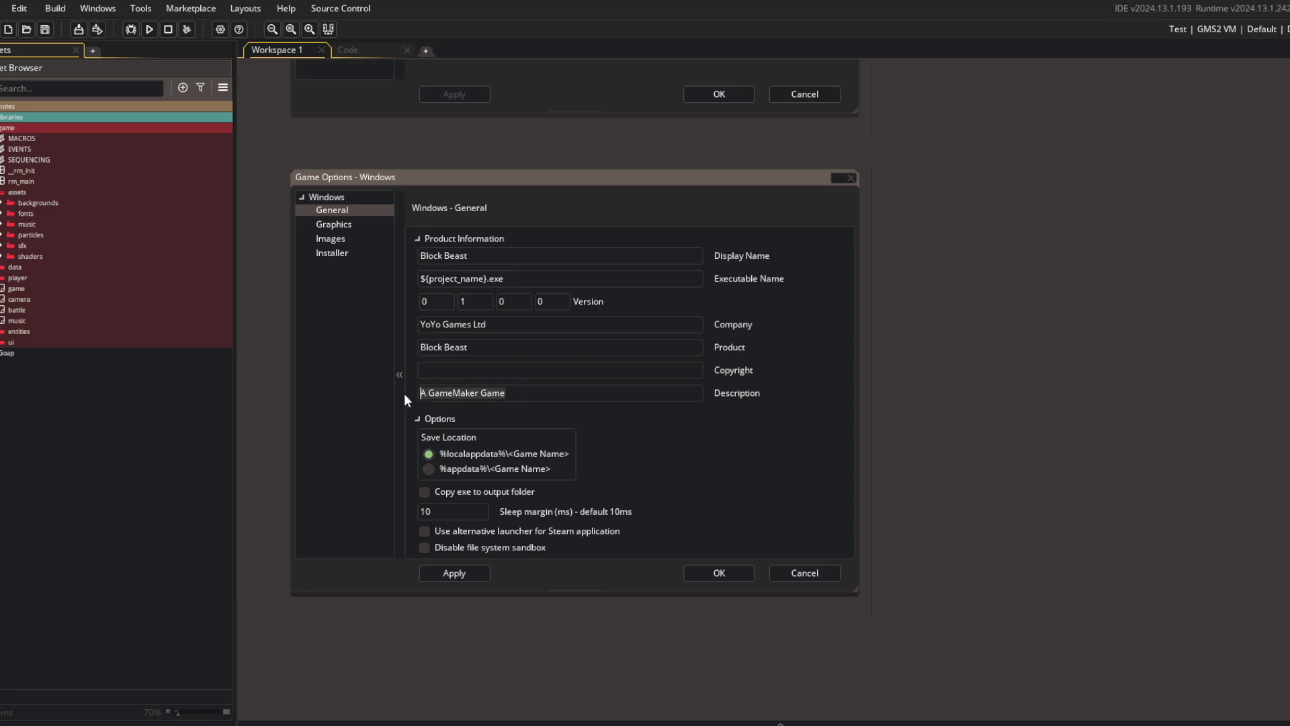
{"action": "type", "text": "Become King "}
{"action": "type", "text": "Of The "}
{"action": "type", "text": "Jungle!"}
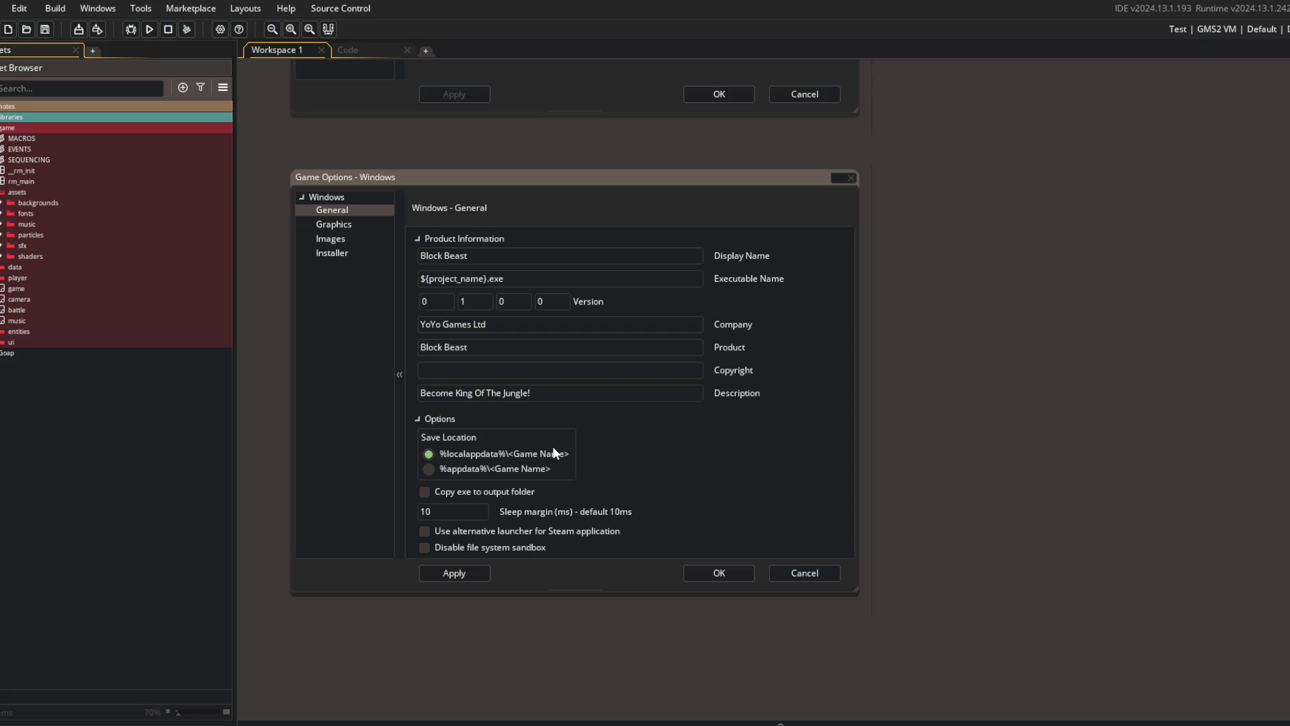
{"action": "triple_click", "coordinate": [497, 329]}
{"action": "type", "text": "Gentoo"}
{"action": "scroll", "coordinate": [711, 448], "scroll_direction": "down", "scroll_amount": 2}
{"action": "scroll", "coordinate": [615, 384], "scroll_direction": "up", "scroll_amount": 2}
{"action": "scroll", "coordinate": [618, 391], "scroll_direction": "up", "scroll_amount": 1}
{"action": "left_click", "coordinate": [477, 303]}
{"action": "scroll", "coordinate": [473, 377], "scroll_direction": "up", "scroll_amount": 8}
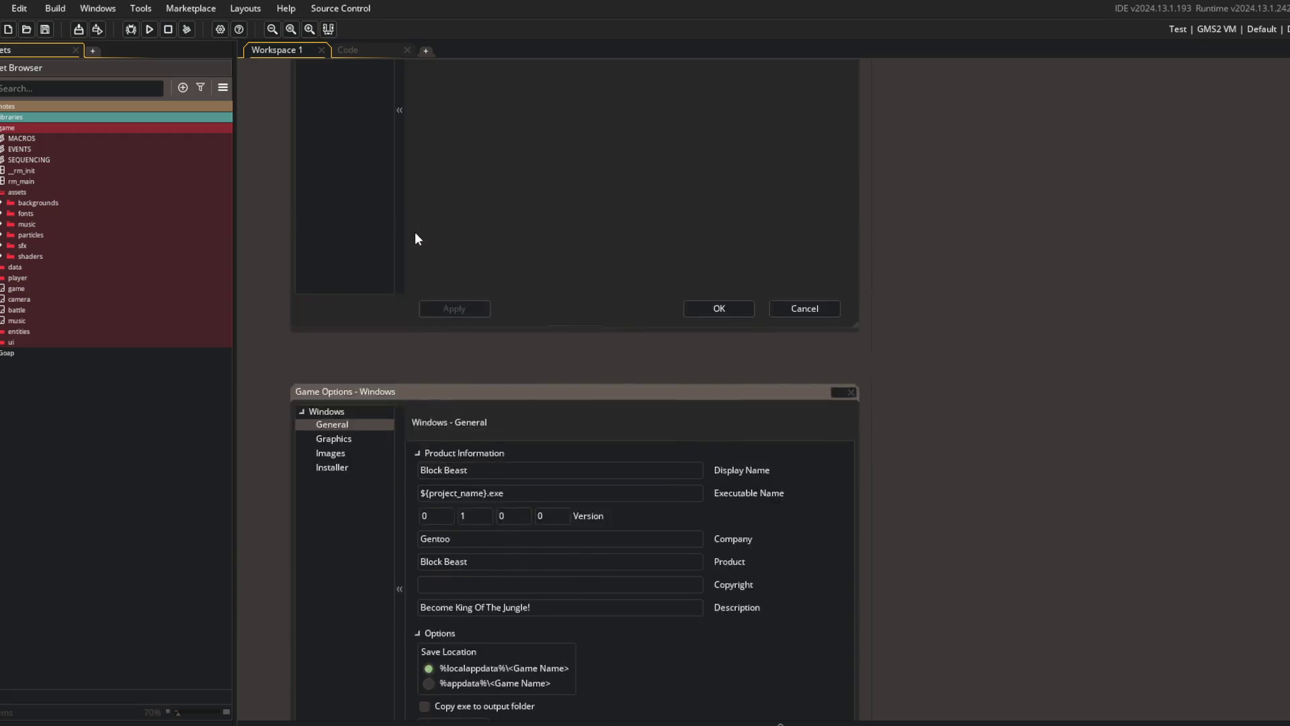
- Rename the GX.games Game Name and Mod Name to Block Beast and apply
{"action": "left_click", "coordinate": [336, 158]}
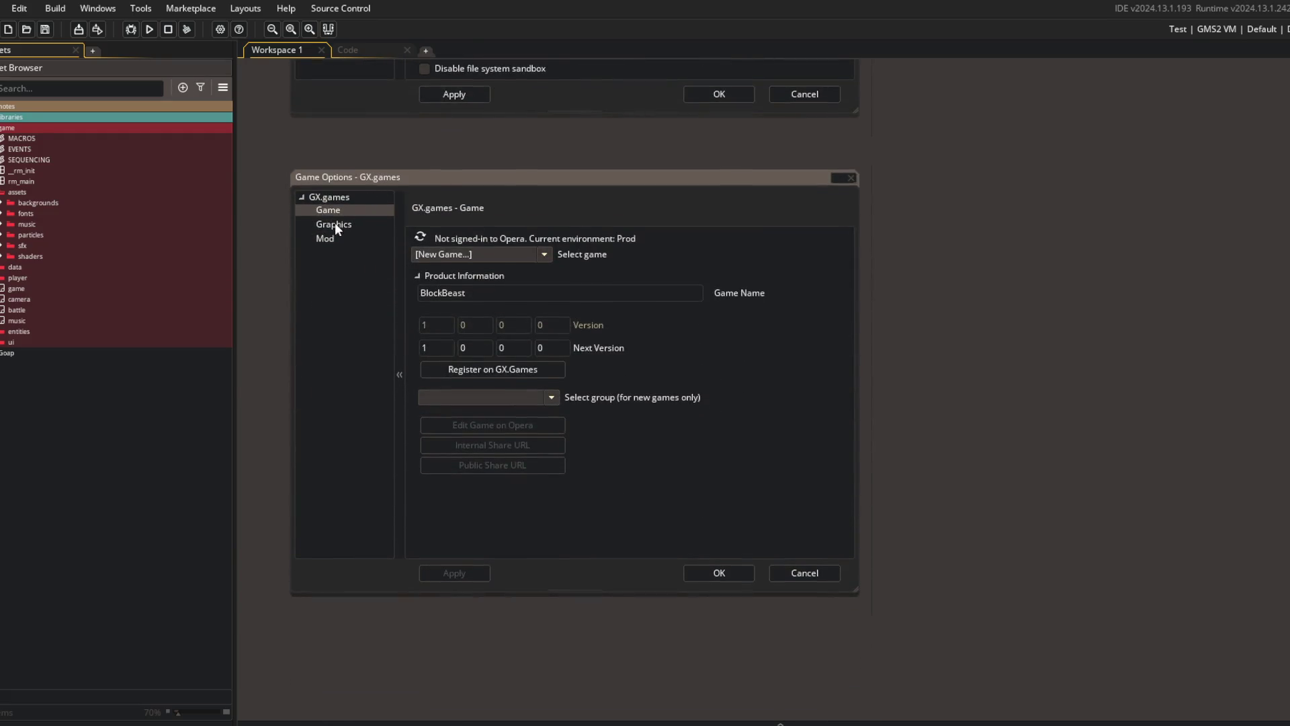
{"action": "left_click", "coordinate": [443, 294]}
{"action": "left_click", "coordinate": [336, 240]}
{"action": "left_click", "coordinate": [336, 225]}
{"action": "left_click", "coordinate": [343, 238]}
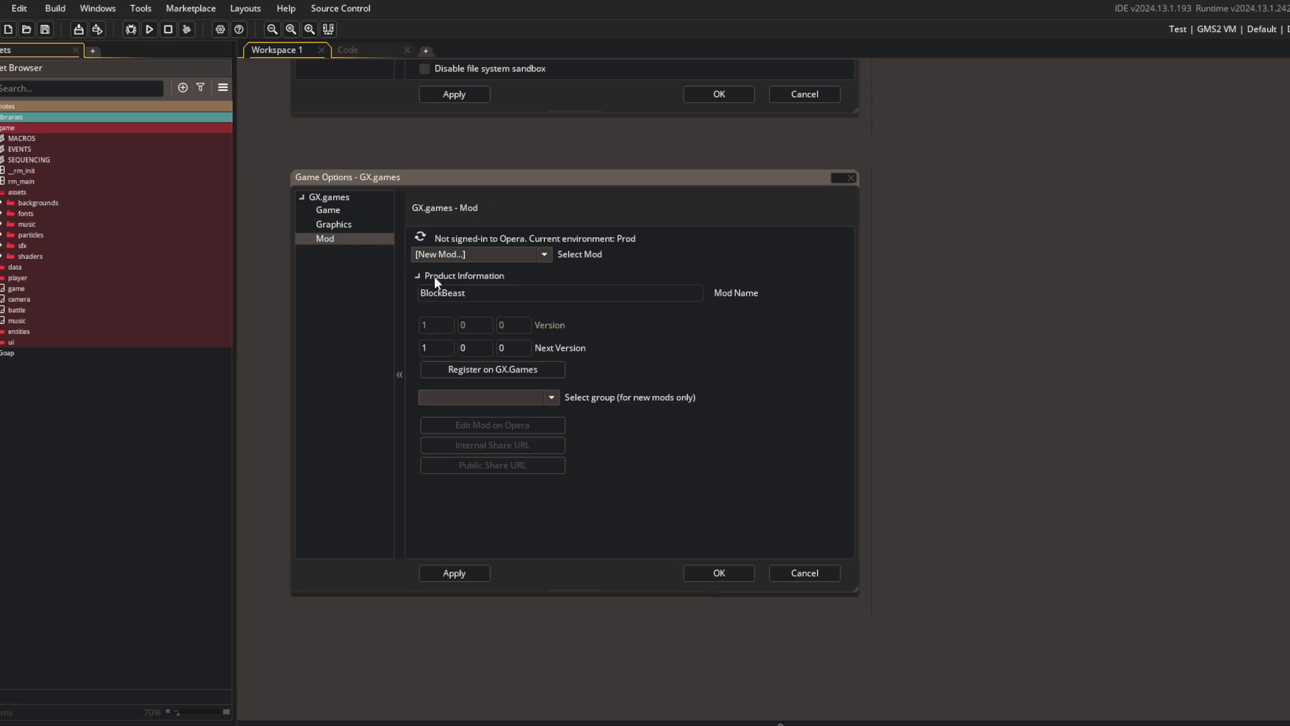
{"action": "left_click", "coordinate": [445, 293]}
{"action": "left_click", "coordinate": [455, 572]}
- Check the GX.games graphics settings, confirm both option pages, and run the game
{"action": "left_click", "coordinate": [335, 225]}
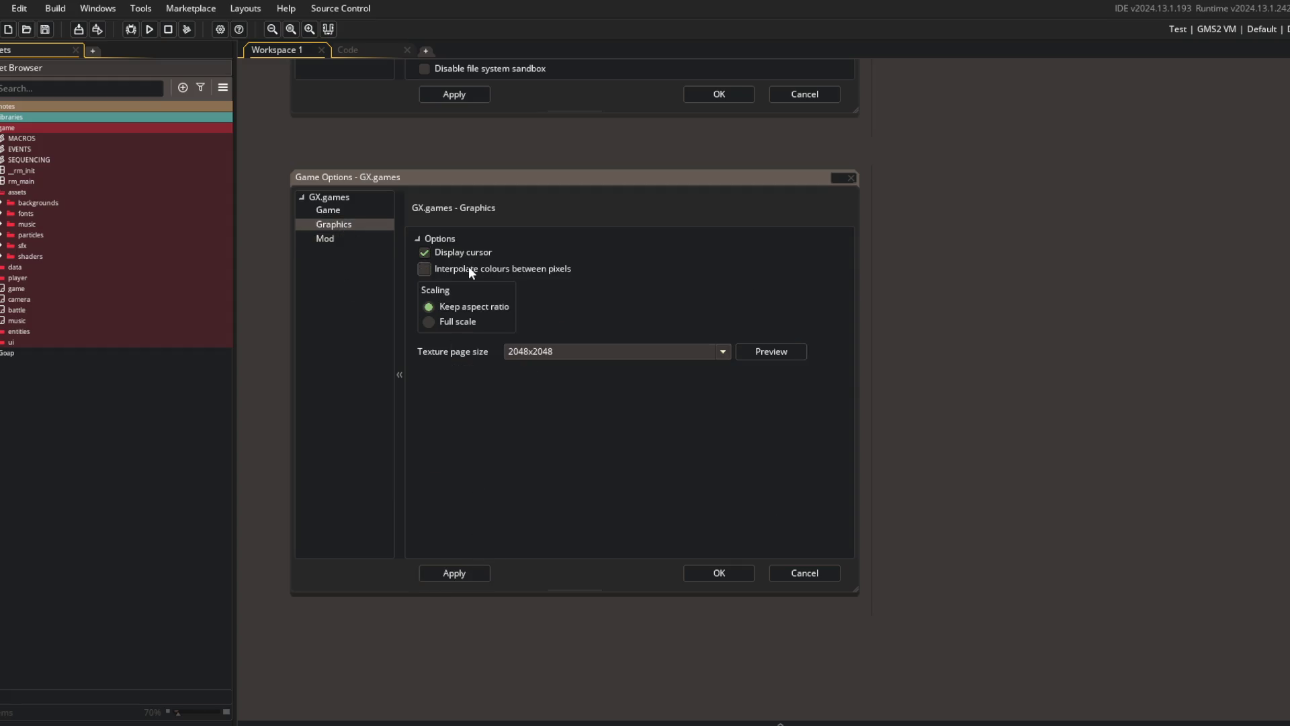
{"action": "left_click", "coordinate": [732, 574]}
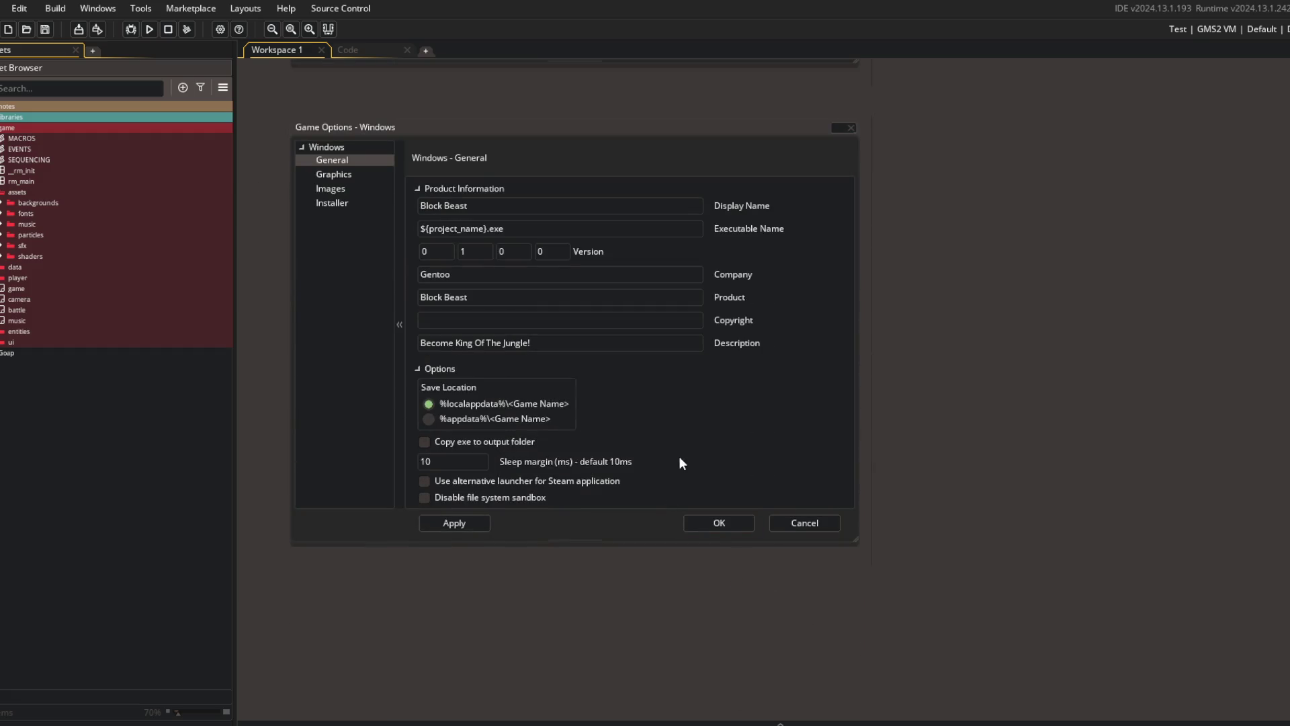
{"action": "left_click", "coordinate": [717, 522]}
{"action": "left_click", "coordinate": [149, 29]}
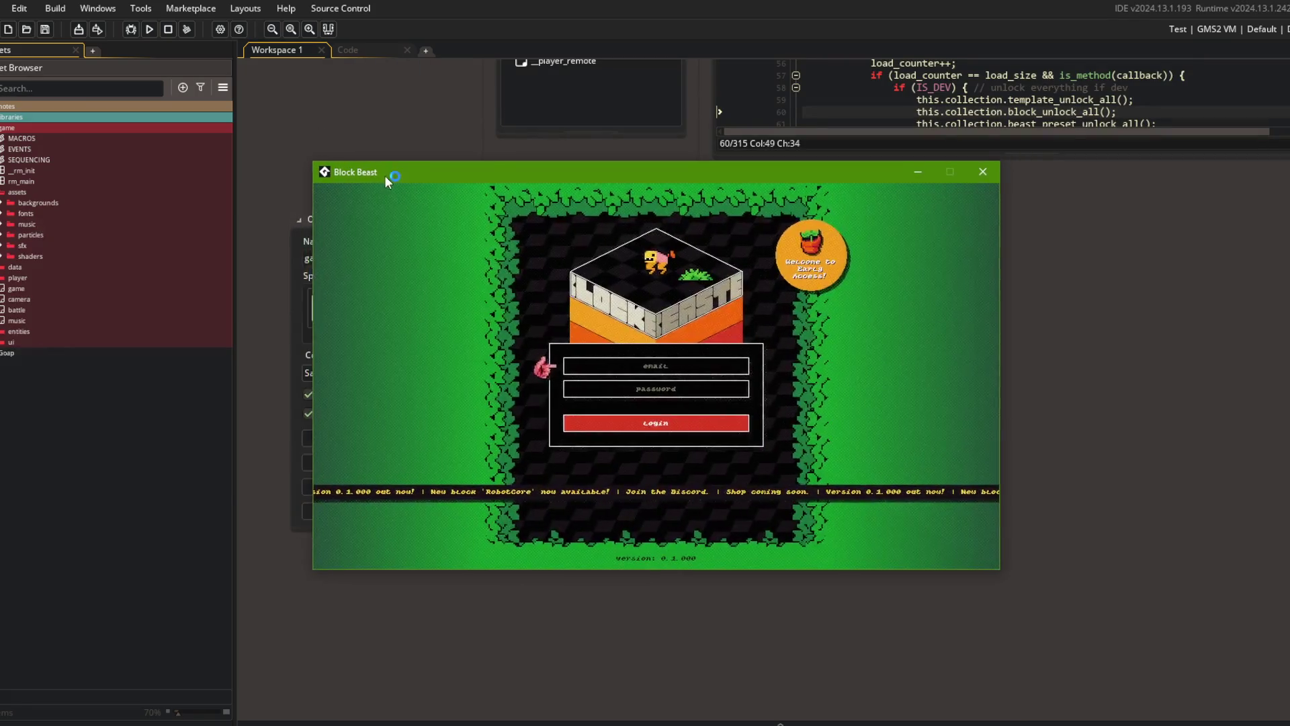
- Close the running Block Beast window after checking its login screen
{"action": "left_click", "coordinate": [977, 175]}
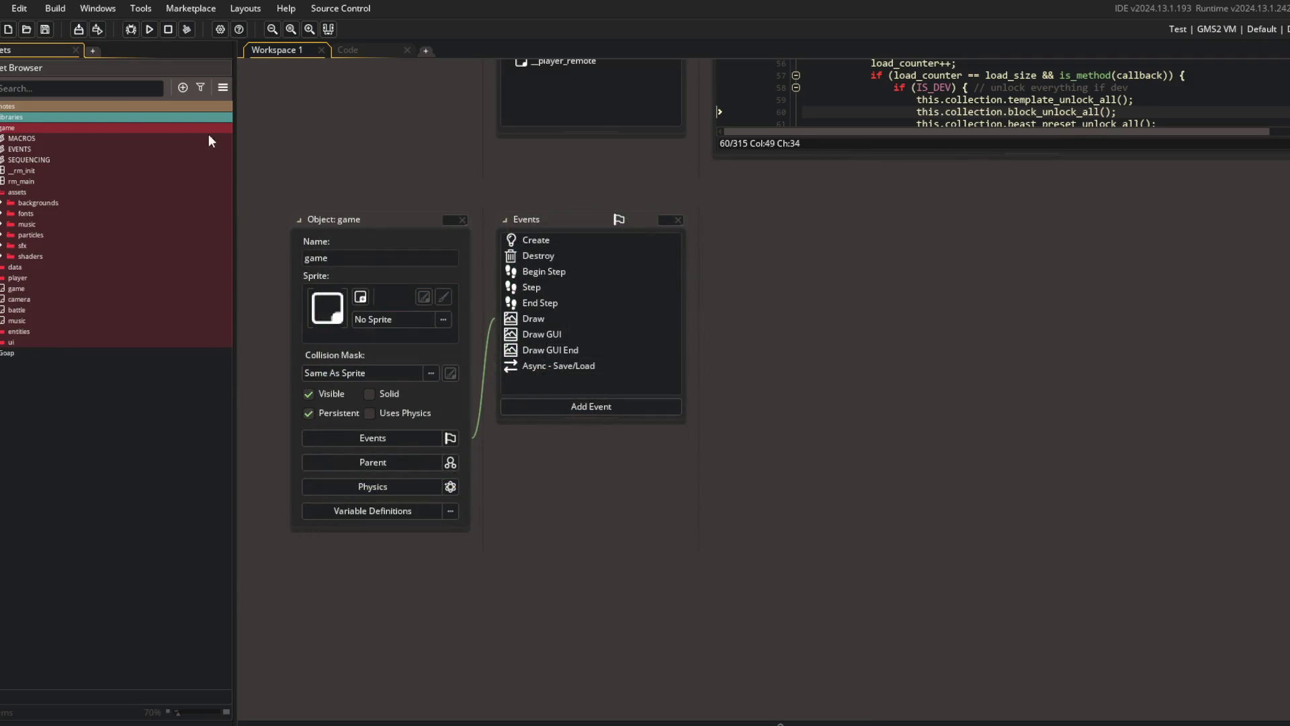
{"action": "left_click", "coordinate": [223, 88]}
- Review the Windows platform's General, Graphics and Images settings in Game Options
{"action": "left_click", "coordinate": [245, 112]}
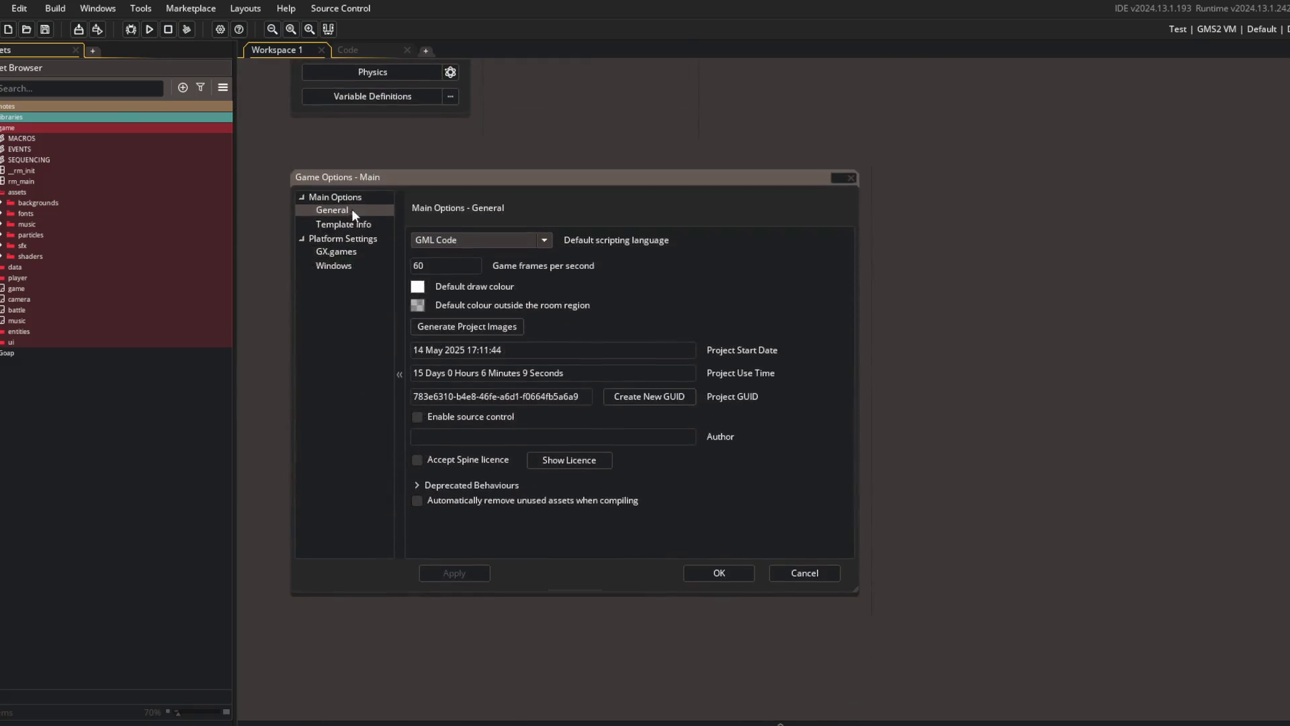
{"action": "left_click", "coordinate": [345, 265]}
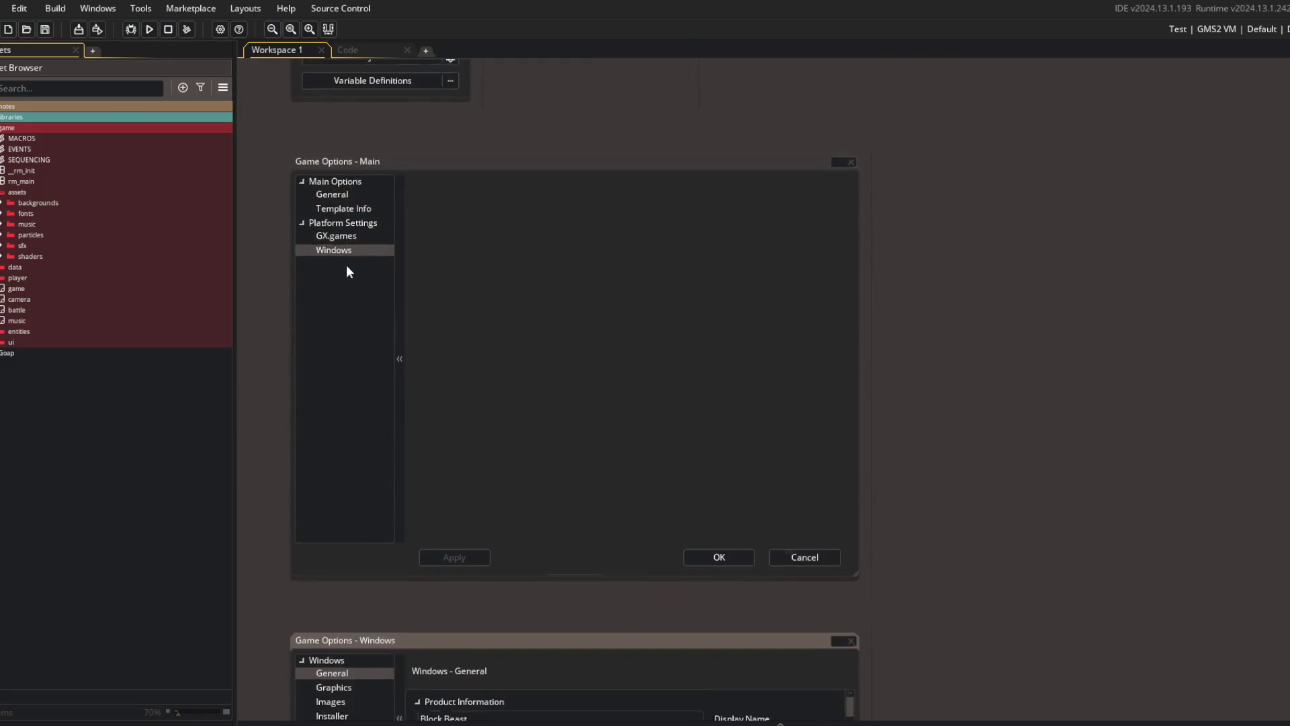
{"action": "left_click", "coordinate": [346, 239]}
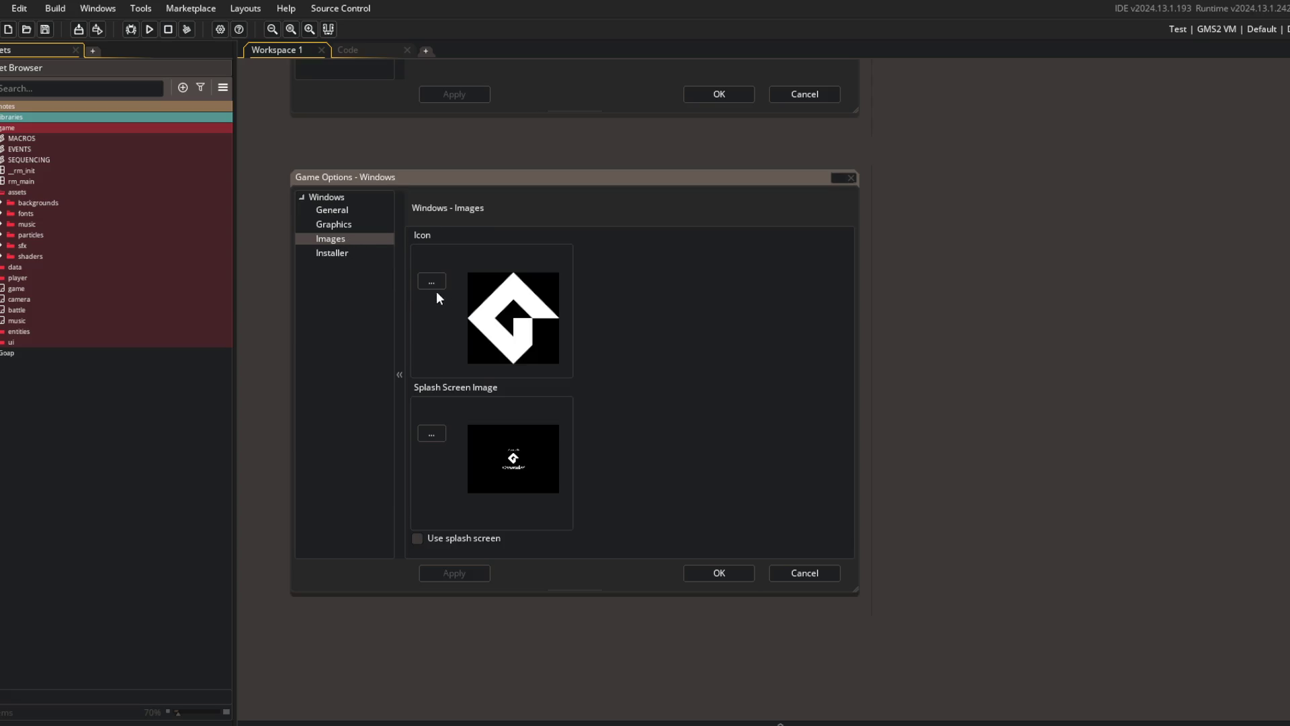
{"action": "left_click", "coordinate": [332, 223]}
{"action": "left_click", "coordinate": [333, 211]}
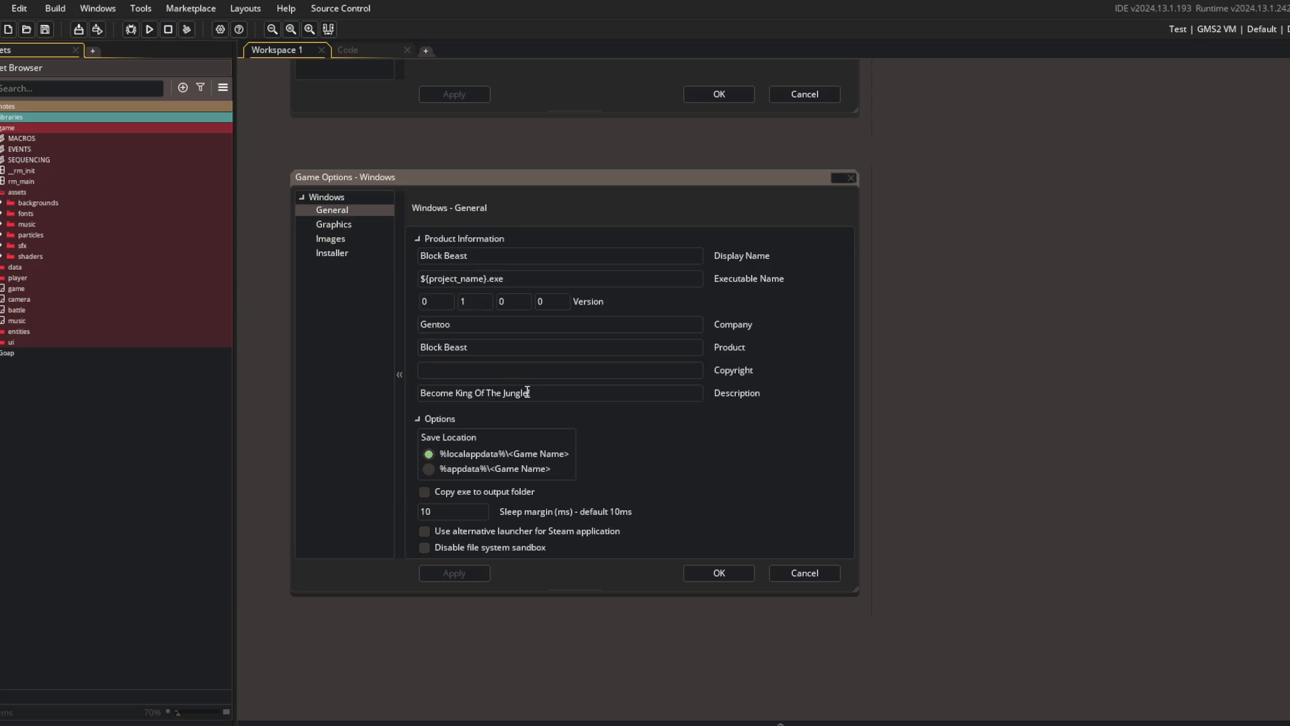
{"action": "scroll", "coordinate": [517, 391], "scroll_direction": "down", "scroll_amount": 3}
{"action": "scroll", "coordinate": [514, 386], "scroll_direction": "up", "scroll_amount": 4}
{"action": "scroll", "coordinate": [355, 279], "scroll_direction": "up", "scroll_amount": 6}
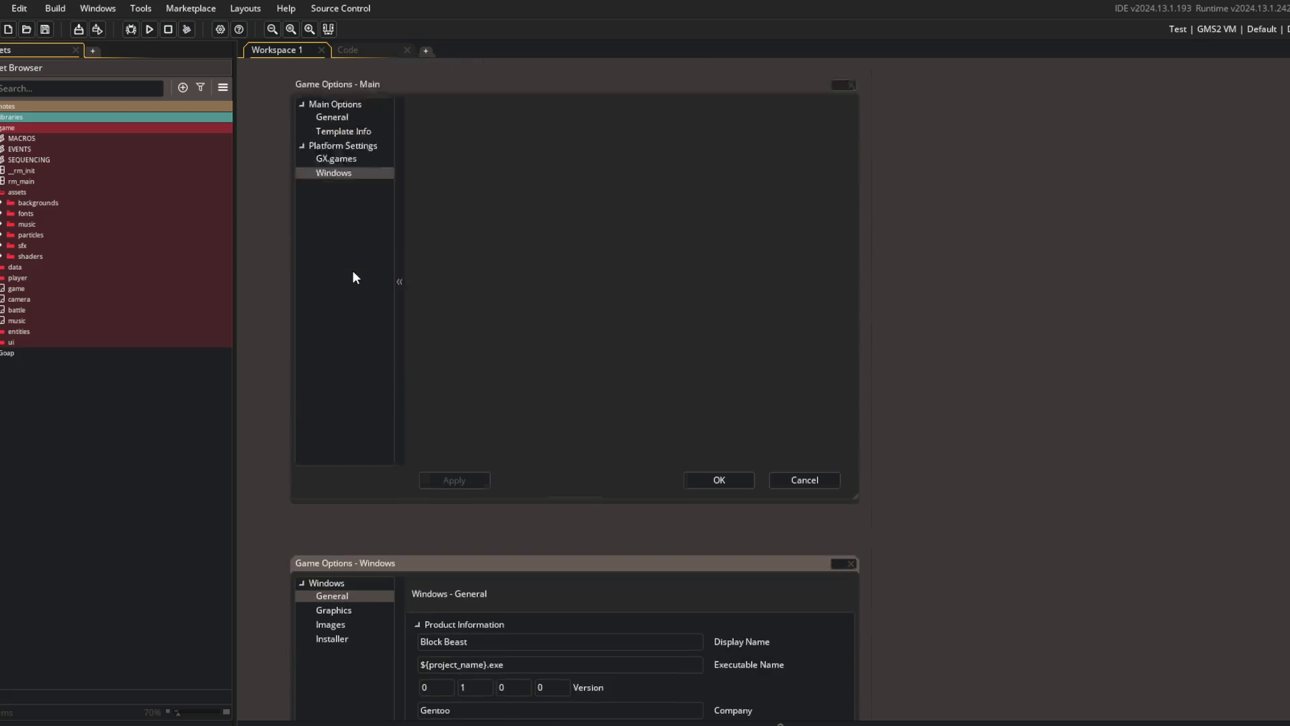
{"action": "left_click", "coordinate": [344, 189]}
{"action": "left_click", "coordinate": [344, 200]}
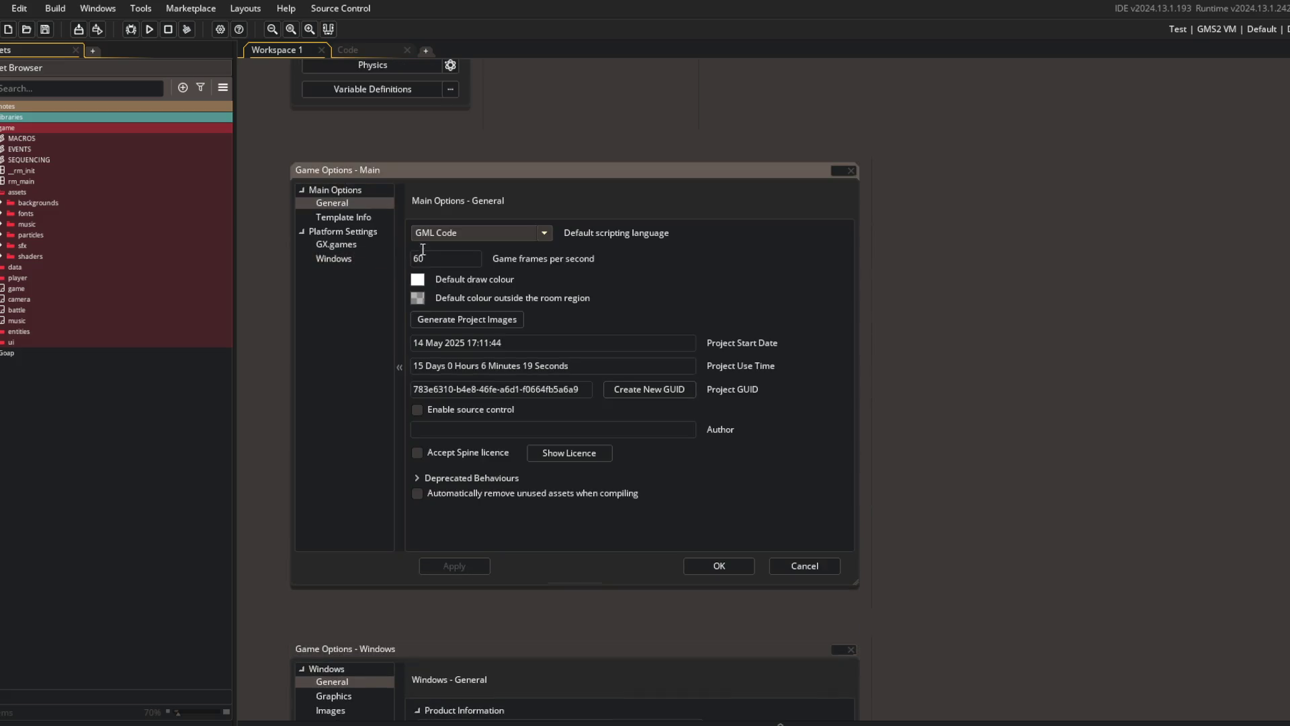
- Look over Template Info, starting and then cancelling a template icon choice
{"action": "left_click", "coordinate": [363, 216]}
{"action": "scroll", "coordinate": [573, 377], "scroll_direction": "down", "scroll_amount": 1}
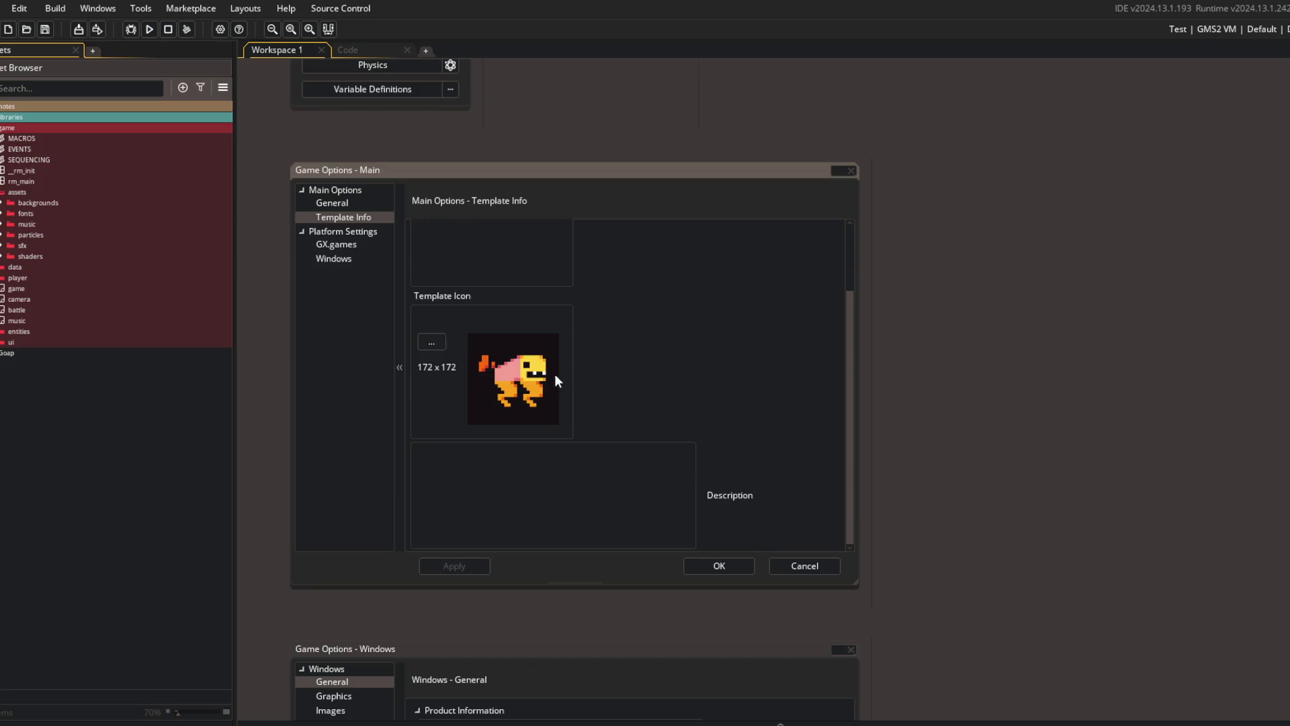
{"action": "left_click", "coordinate": [431, 343]}
{"action": "left_click", "coordinate": [603, 360]}
- Go to the Windows Images page and browse for a new .ico game icon
{"action": "scroll", "coordinate": [357, 478], "scroll_direction": "down", "scroll_amount": 6}
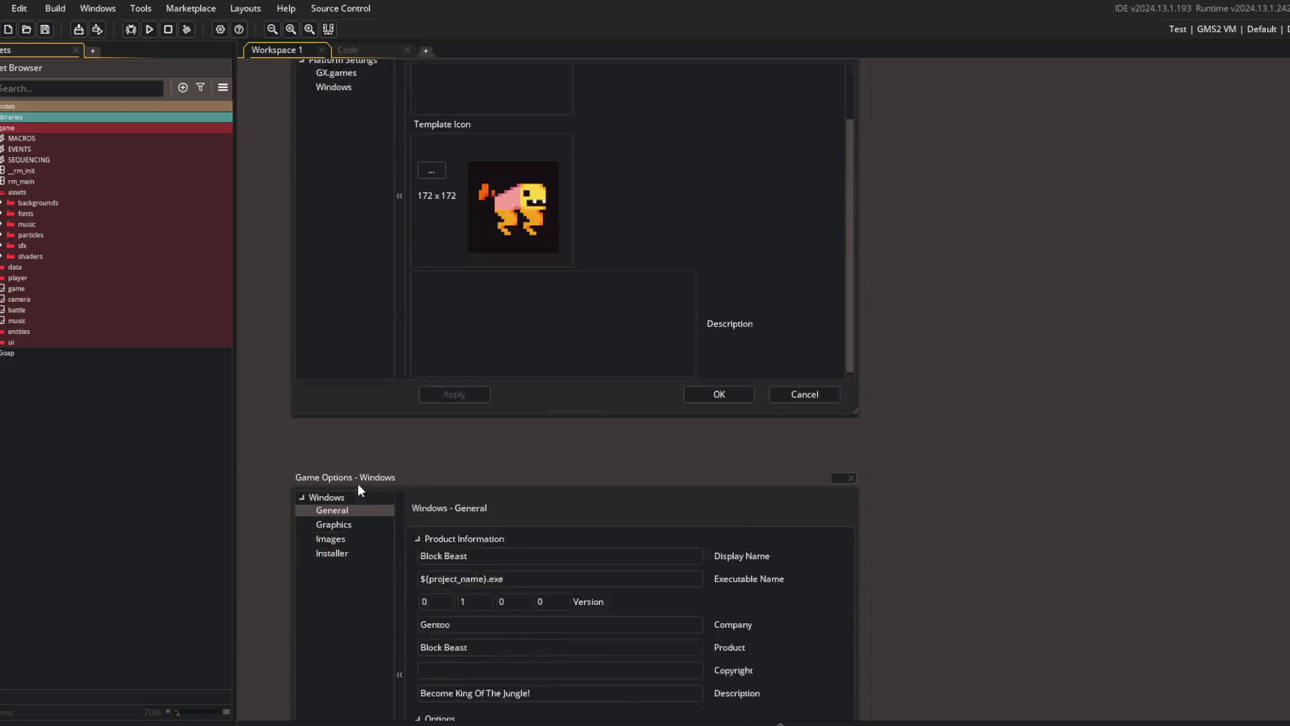
{"action": "left_click", "coordinate": [332, 311]}
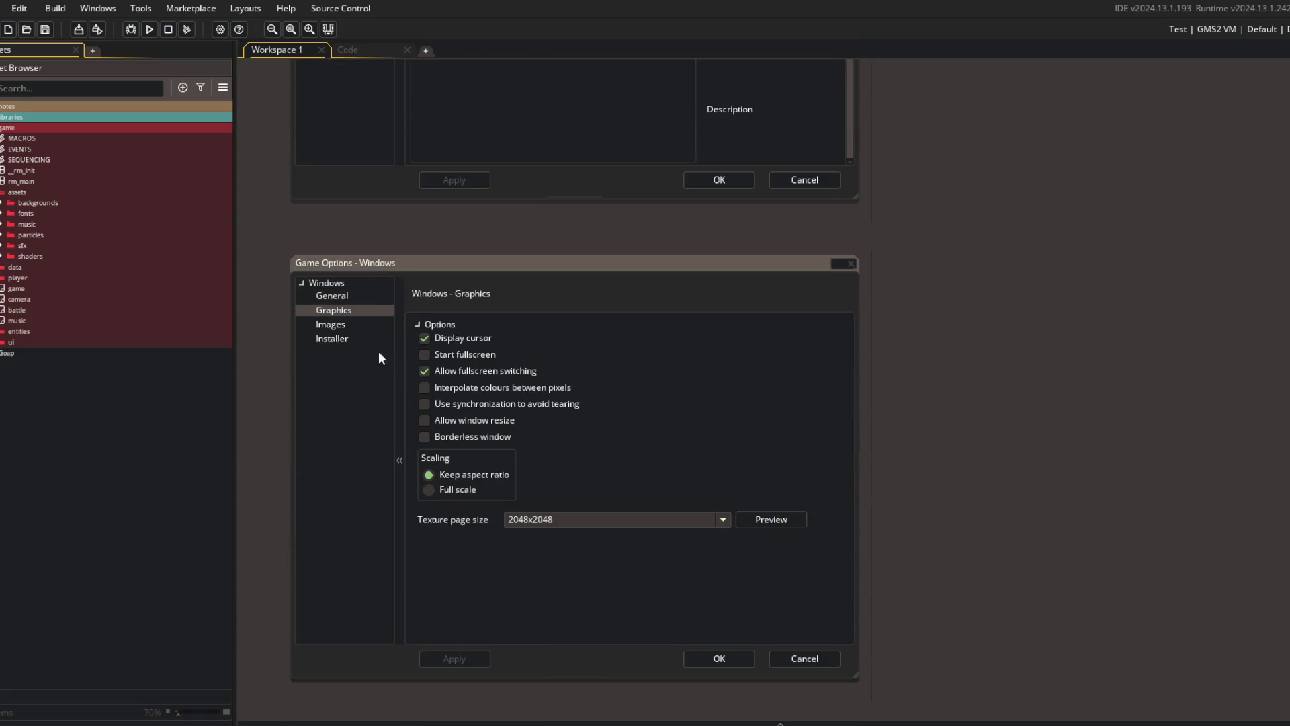
{"action": "left_click", "coordinate": [332, 325]}
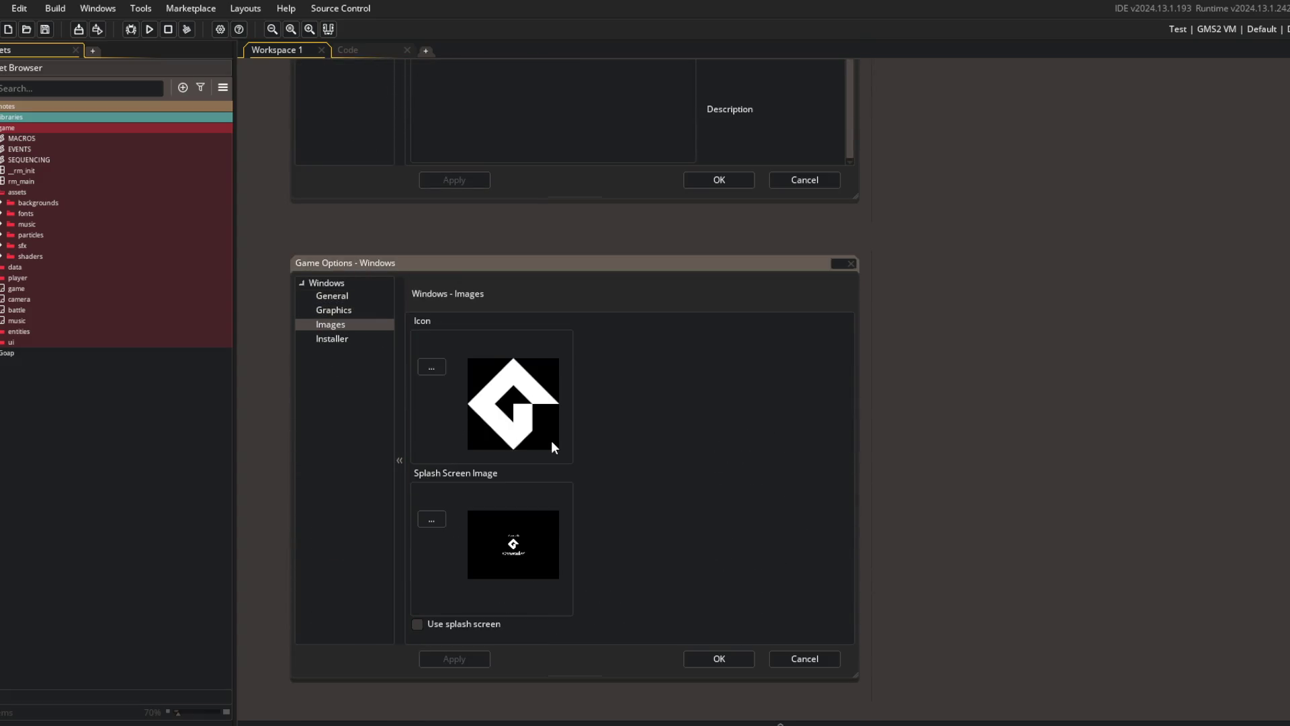
{"action": "scroll", "coordinate": [551, 441], "scroll_direction": "down", "scroll_amount": 1}
{"action": "left_click", "coordinate": [437, 281]}
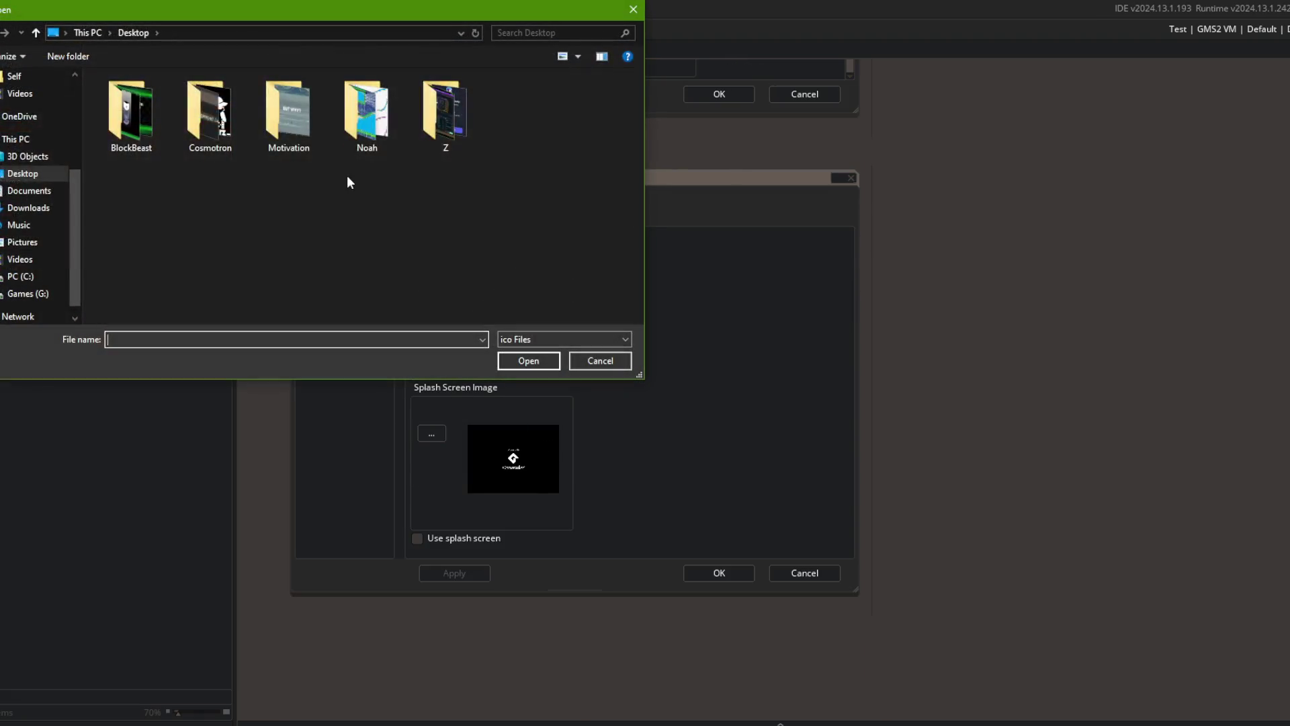
- Search Files > GameMaker > BlockBeast > MRMO Steam for an icon, cancel, and open File Explorer
{"action": "scroll", "coordinate": [33, 222], "scroll_direction": "down", "scroll_amount": 1}
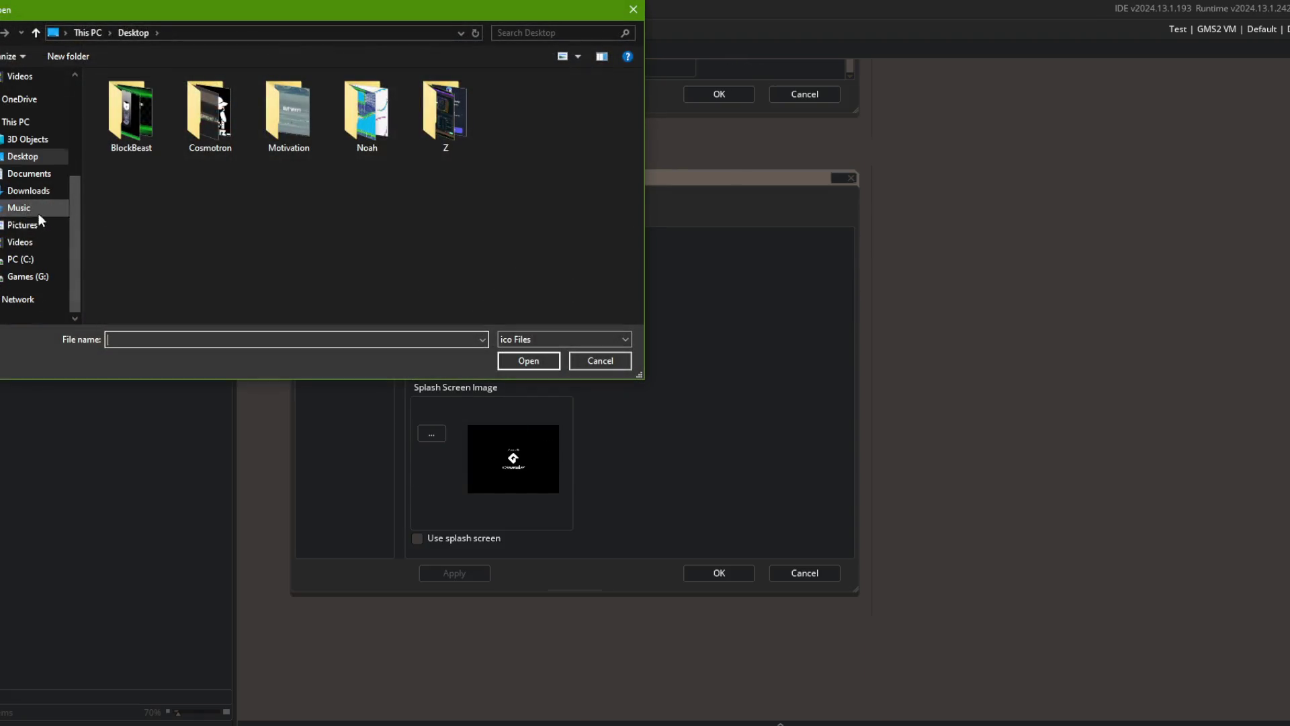
{"action": "left_click", "coordinate": [20, 259]}
{"action": "scroll", "coordinate": [131, 173], "scroll_direction": "down", "scroll_amount": 1}
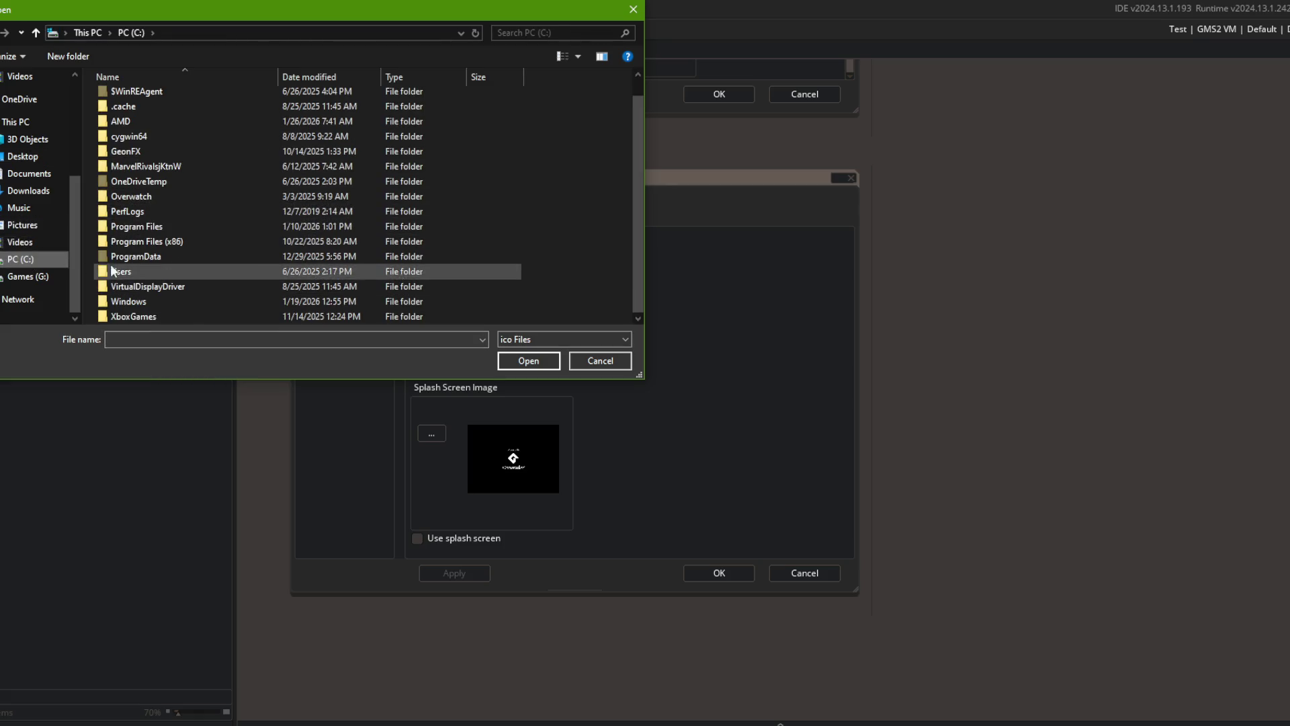
{"action": "scroll", "coordinate": [17, 192], "scroll_direction": "up", "scroll_amount": 3}
{"action": "left_click", "coordinate": [16, 128]}
{"action": "double_click", "coordinate": [214, 135]}
{"action": "double_click", "coordinate": [168, 127]}
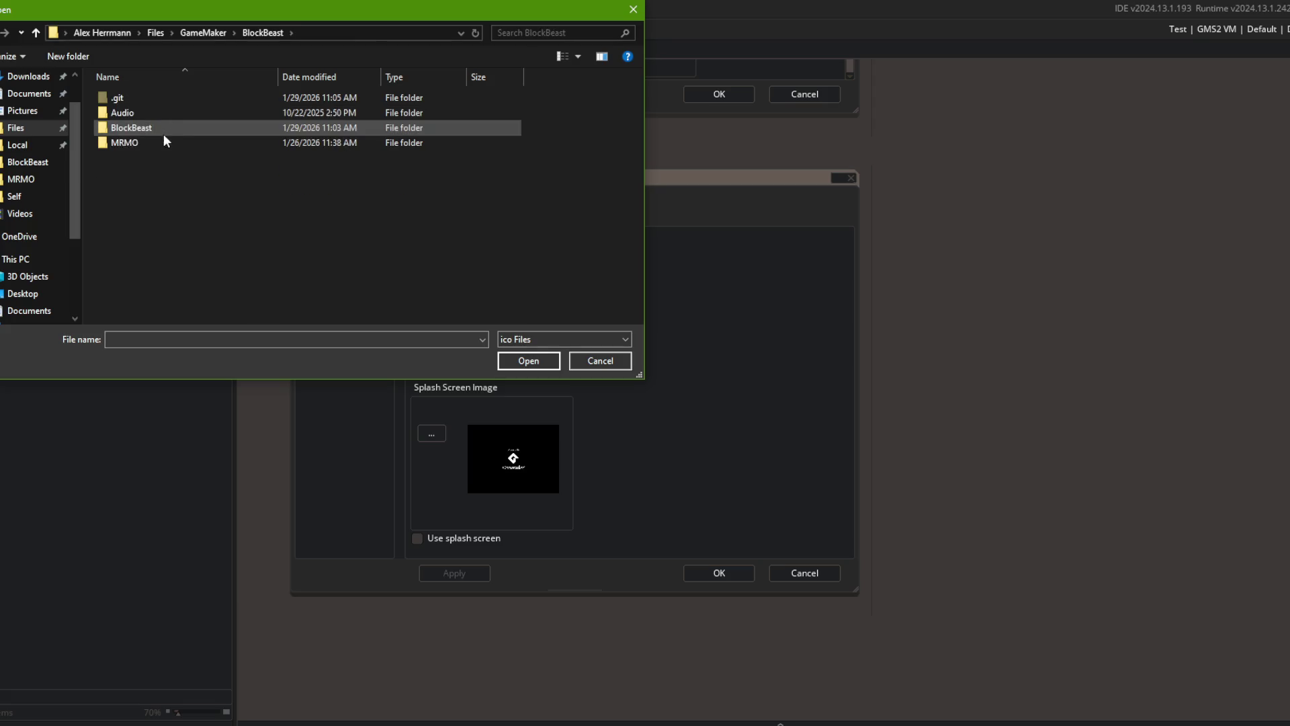
{"action": "double_click", "coordinate": [148, 113]}
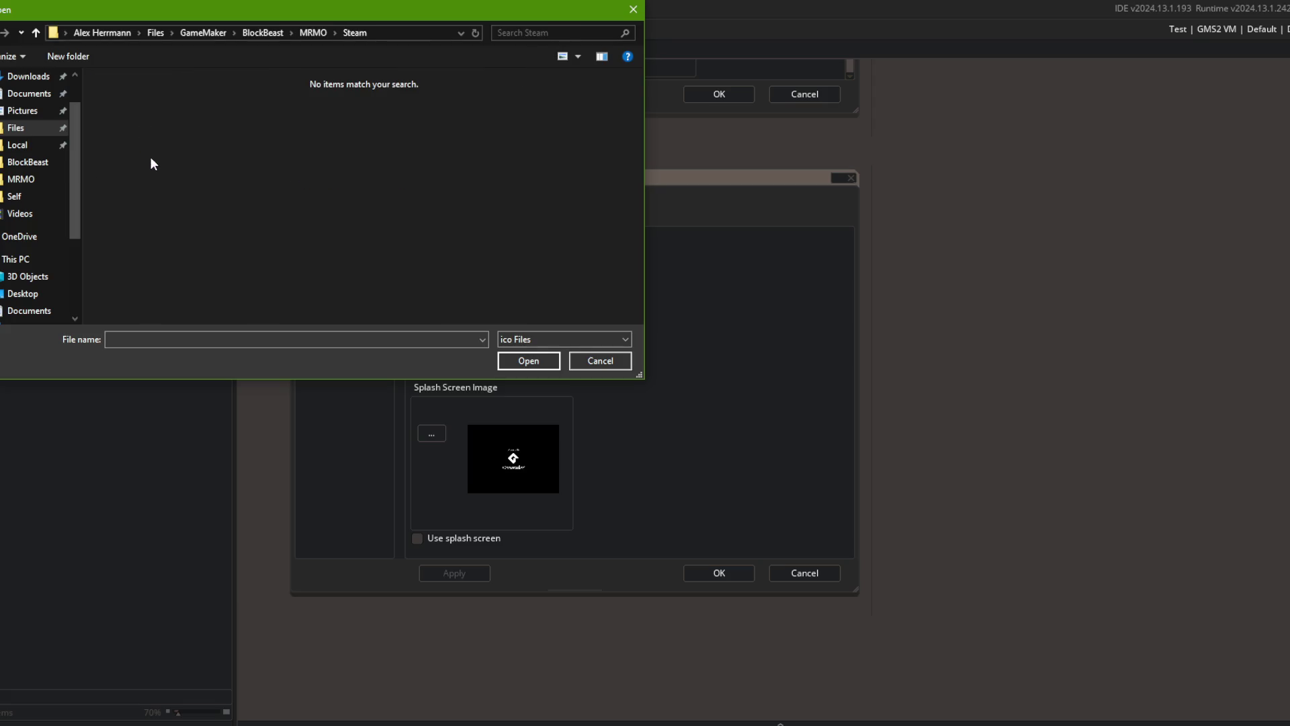
{"action": "left_click", "coordinate": [599, 359]}
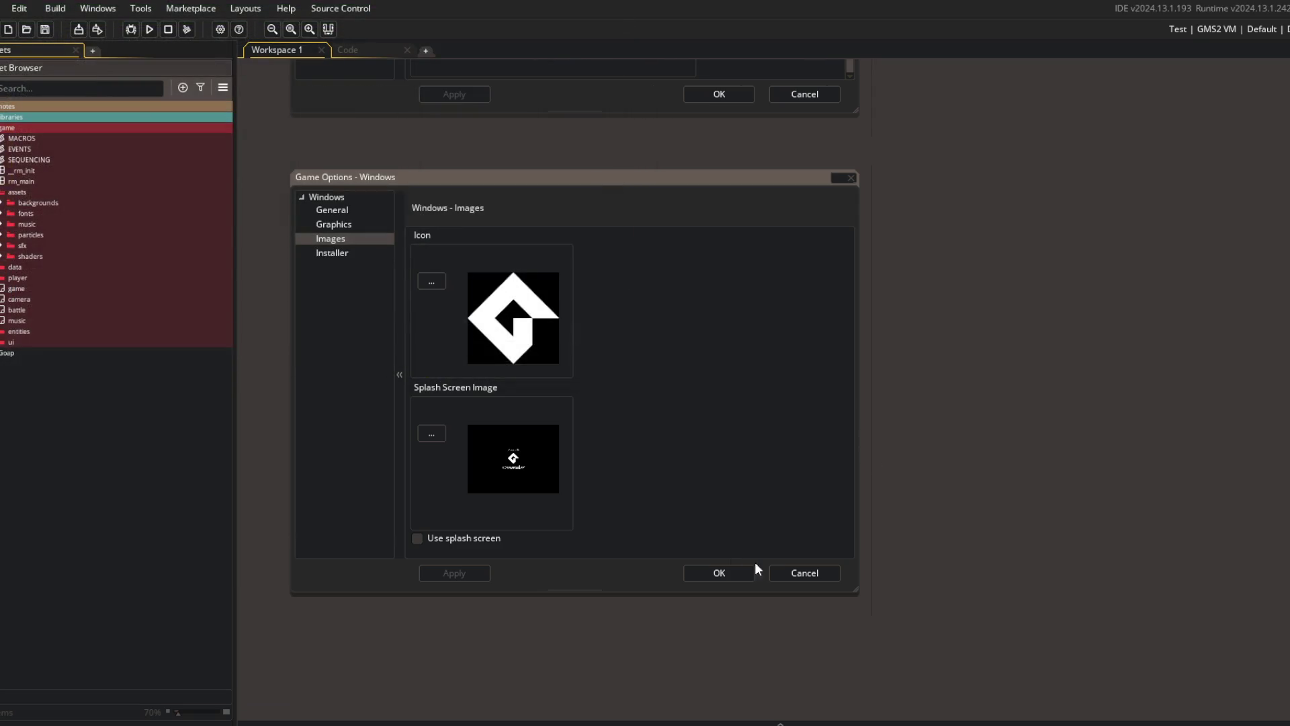
{"action": "left_click", "coordinate": [363, 723]}
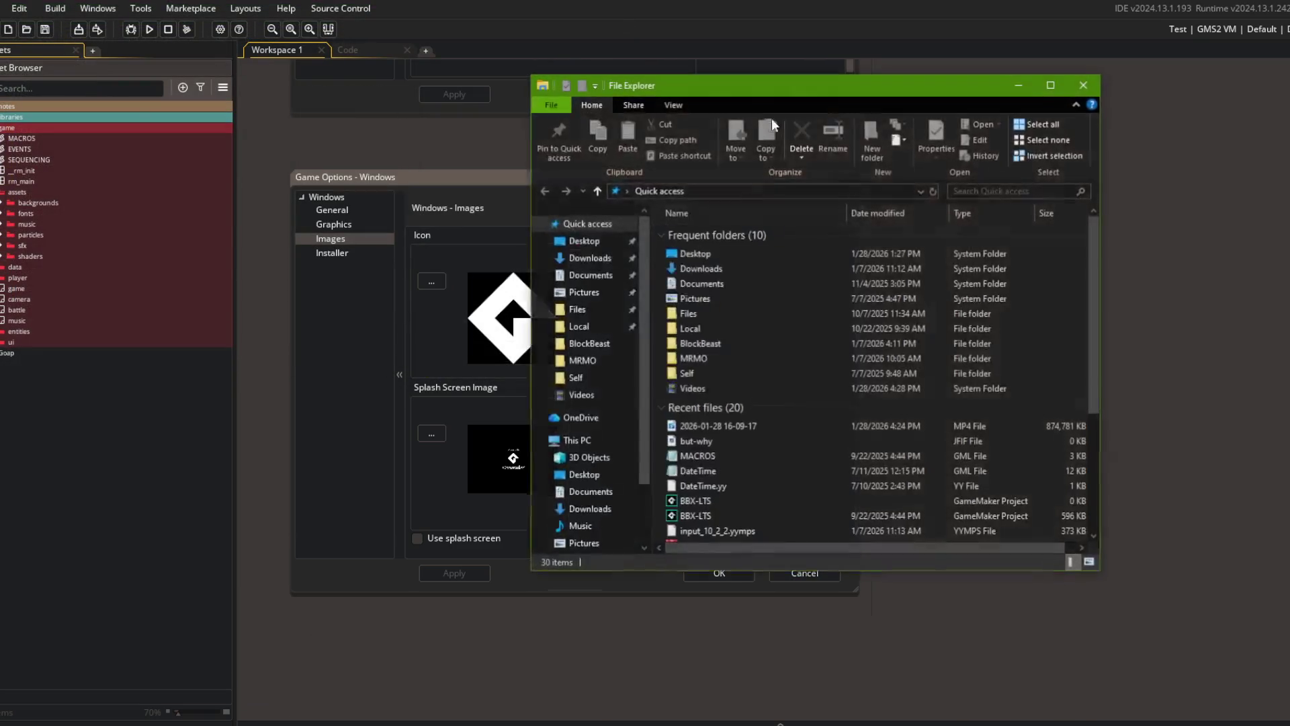
- Browse the BlockBeast screenshots folder under Files in File Explorer
{"action": "left_click", "coordinate": [577, 310]}
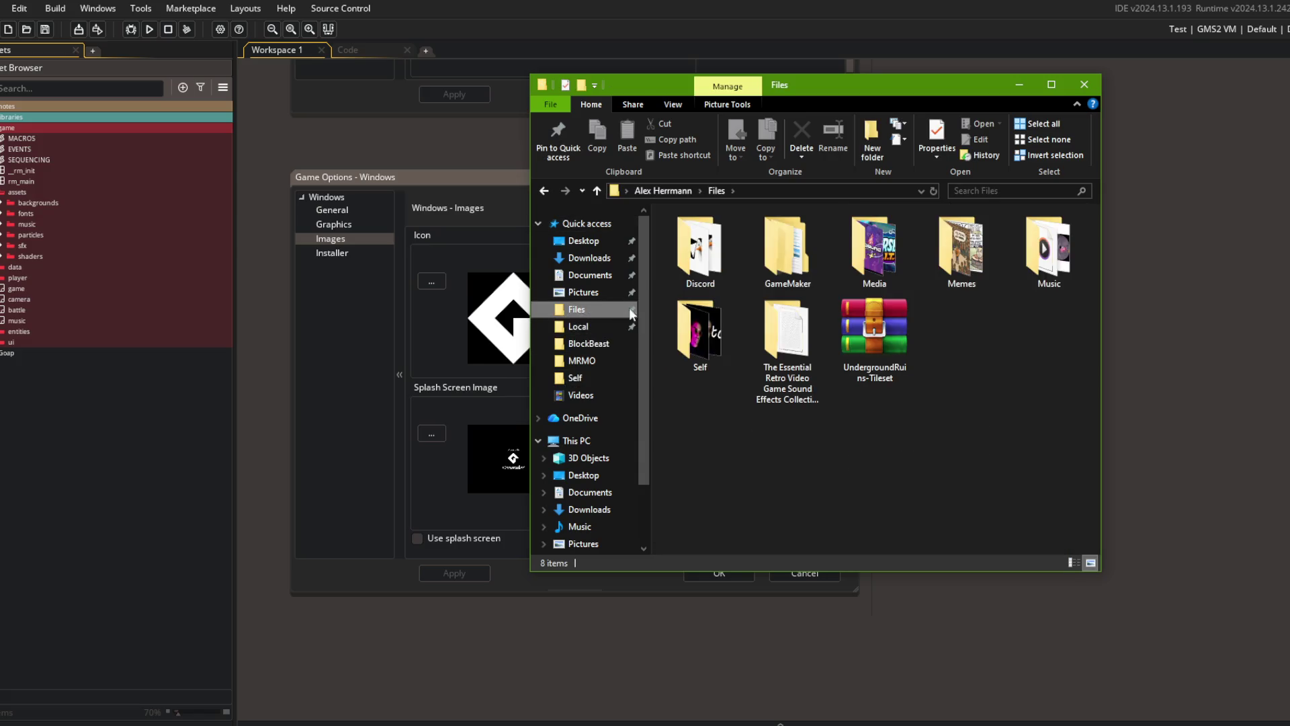
{"action": "left_click", "coordinate": [605, 343]}
{"action": "scroll", "coordinate": [772, 257], "scroll_direction": "down", "scroll_amount": 2}
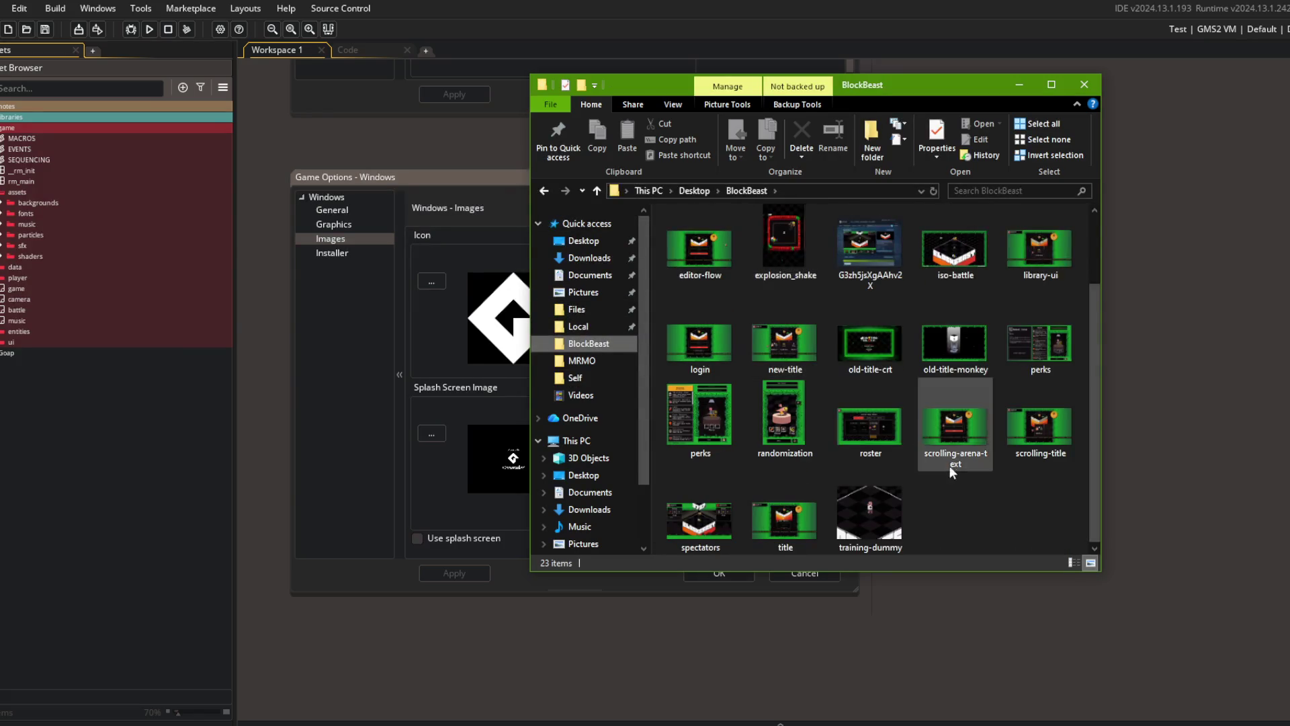
{"action": "scroll", "coordinate": [965, 473], "scroll_direction": "up", "scroll_amount": 2}
{"action": "scroll", "coordinate": [860, 369], "scroll_direction": "down", "scroll_amount": 1}
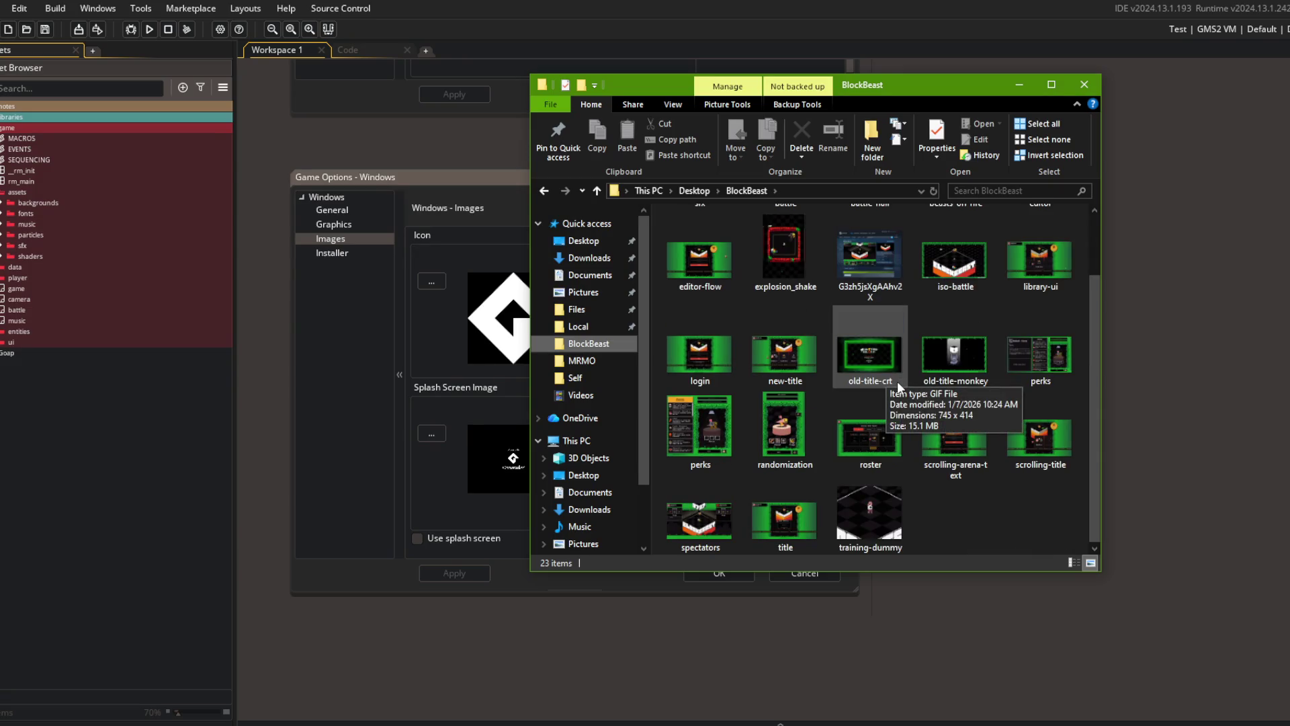
{"action": "scroll", "coordinate": [977, 512], "scroll_direction": "up", "scroll_amount": 1}
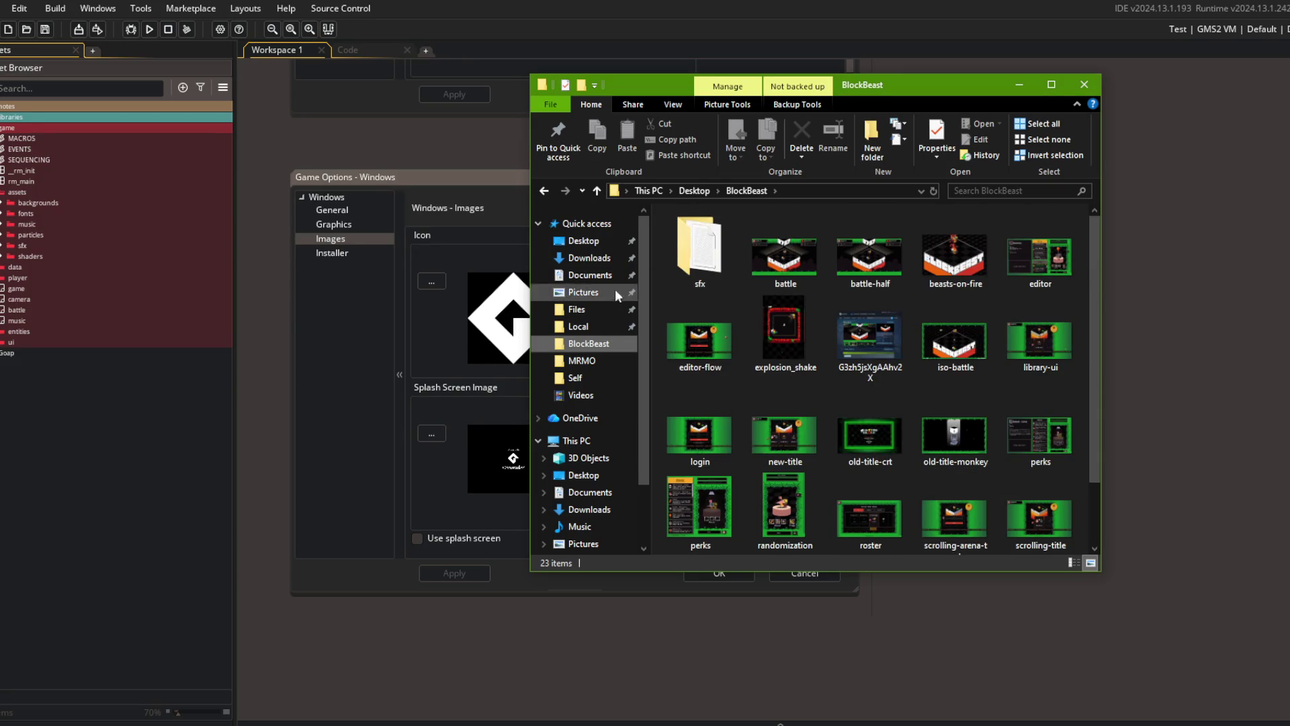
- Locate blockemon-project-icon in GameMaker\BlockBeast\MRMO, then reopen GameMaker's Icon file picker
{"action": "left_click", "coordinate": [603, 309]}
{"action": "left_click", "coordinate": [766, 282]}
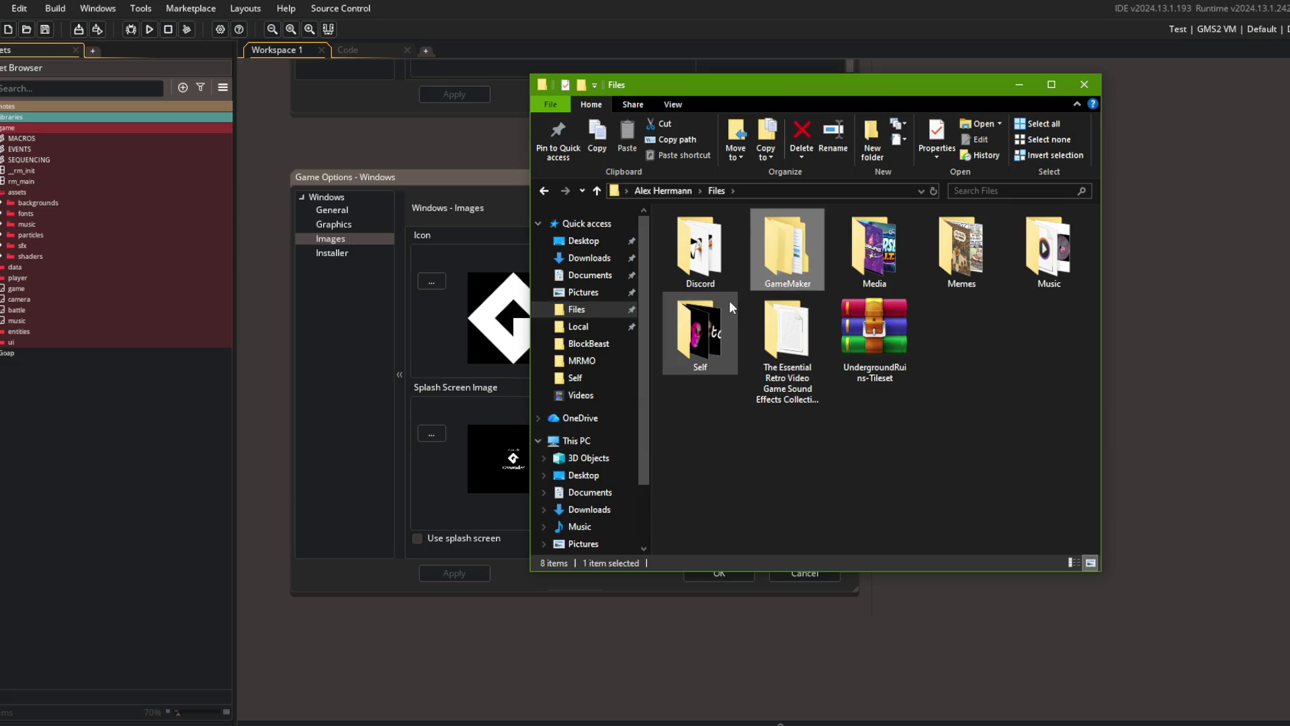
{"action": "double_click", "coordinate": [773, 267]}
{"action": "double_click", "coordinate": [743, 264]}
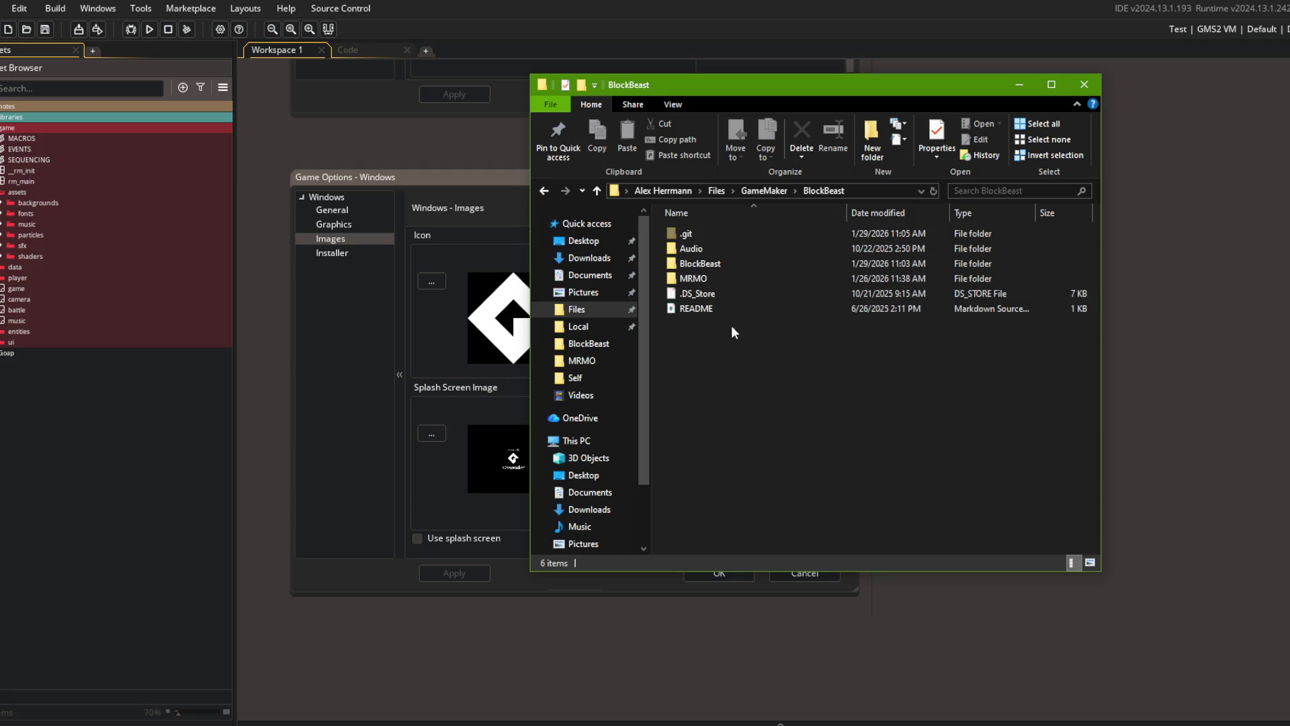
{"action": "double_click", "coordinate": [719, 278]}
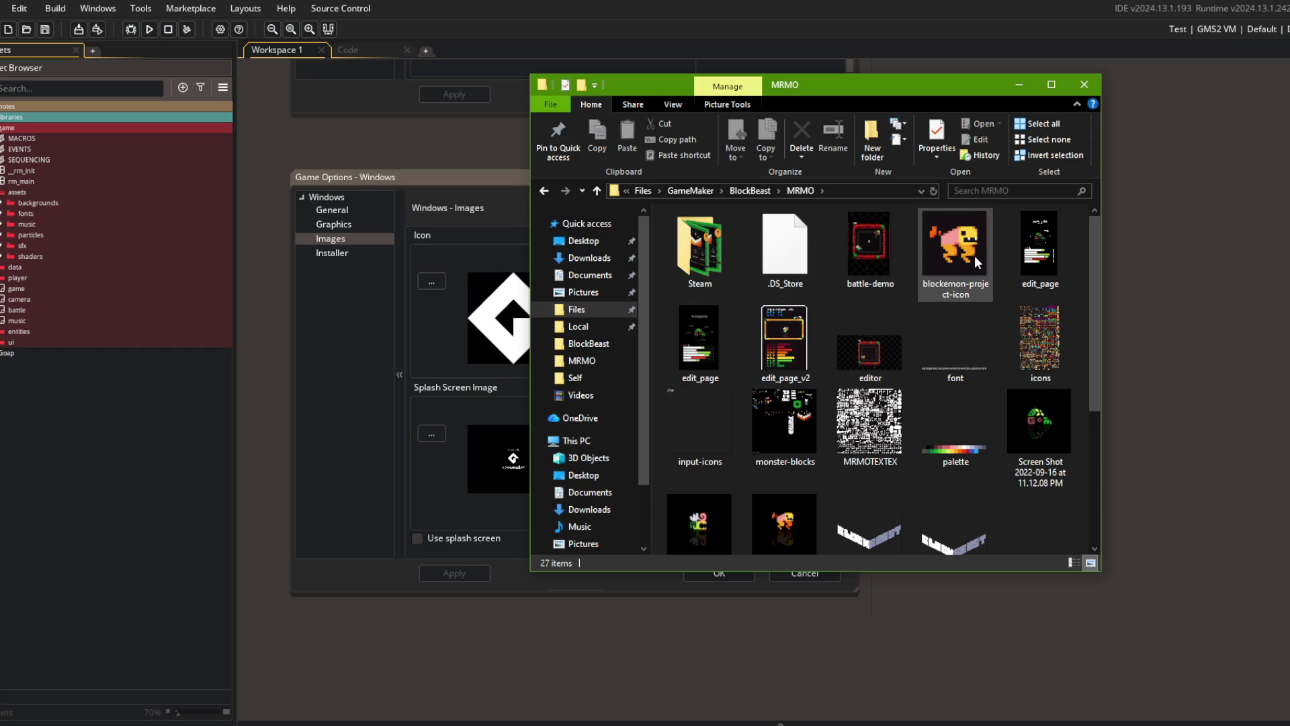
{"action": "scroll", "coordinate": [978, 266], "scroll_direction": "down", "scroll_amount": 3}
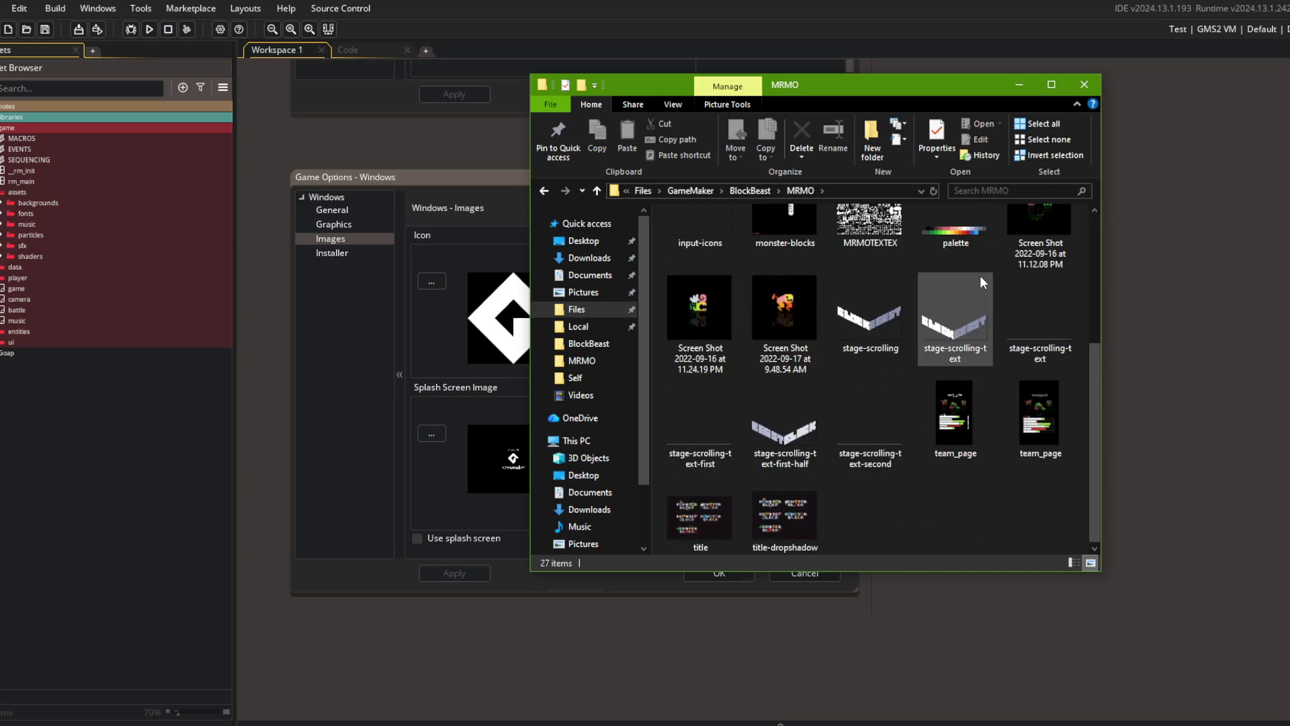
{"action": "scroll", "coordinate": [979, 276], "scroll_direction": "up", "scroll_amount": 3}
{"action": "left_click", "coordinate": [481, 190]}
{"action": "left_click", "coordinate": [431, 282]}
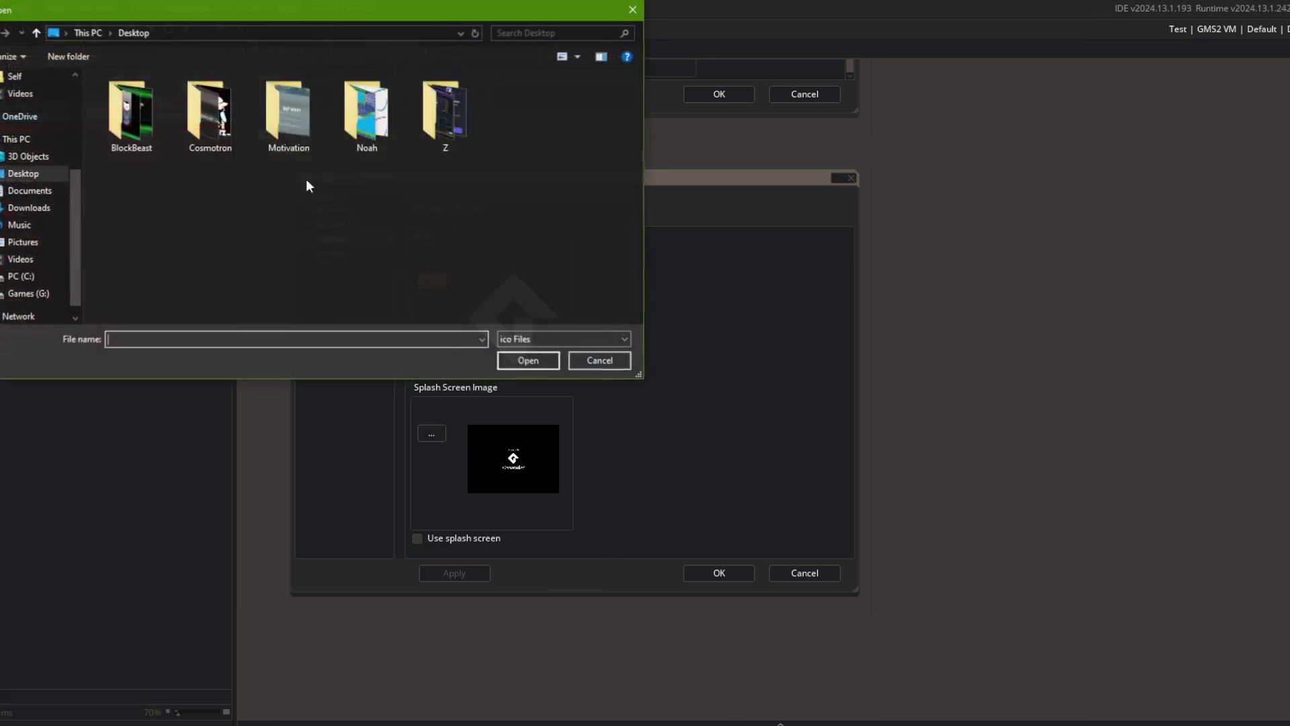
- Browse the Open dialog to BlockBeast's MRMO folder and compare it with the Explorer window
{"action": "double_click", "coordinate": [147, 99]}
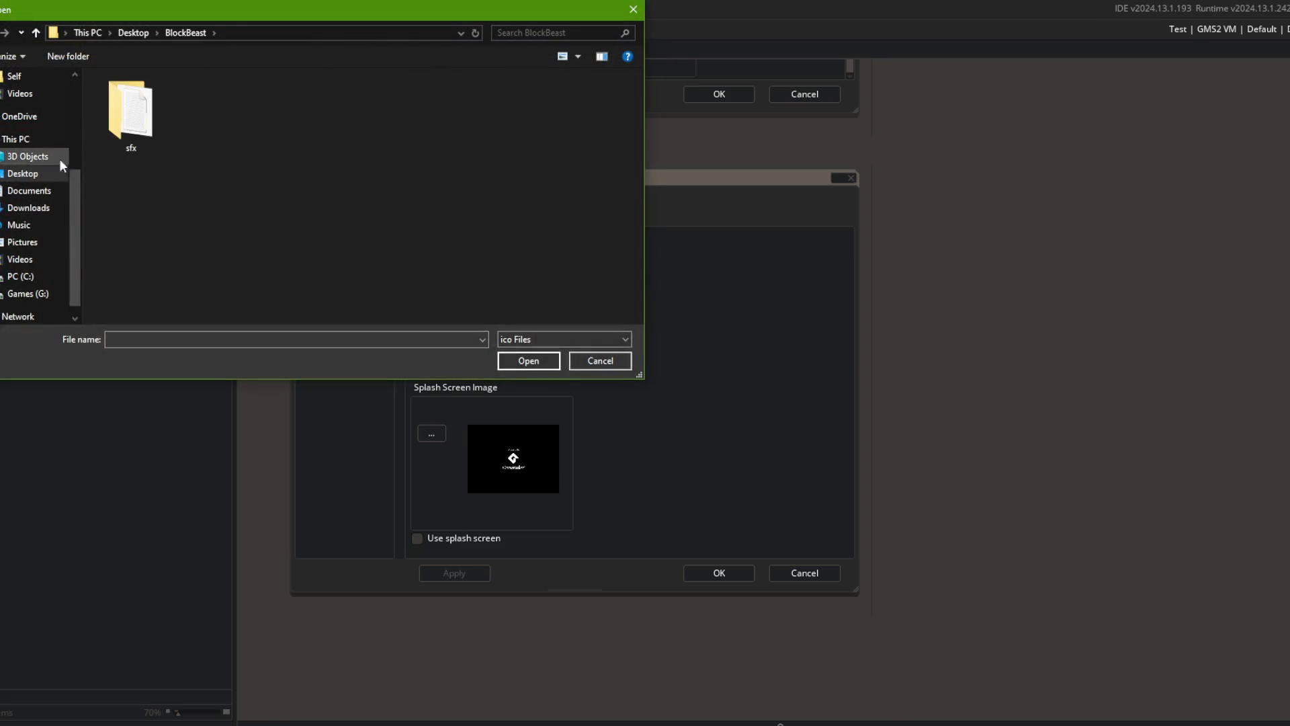
{"action": "scroll", "coordinate": [34, 137], "scroll_direction": "up", "scroll_amount": 2}
{"action": "left_click", "coordinate": [37, 112]}
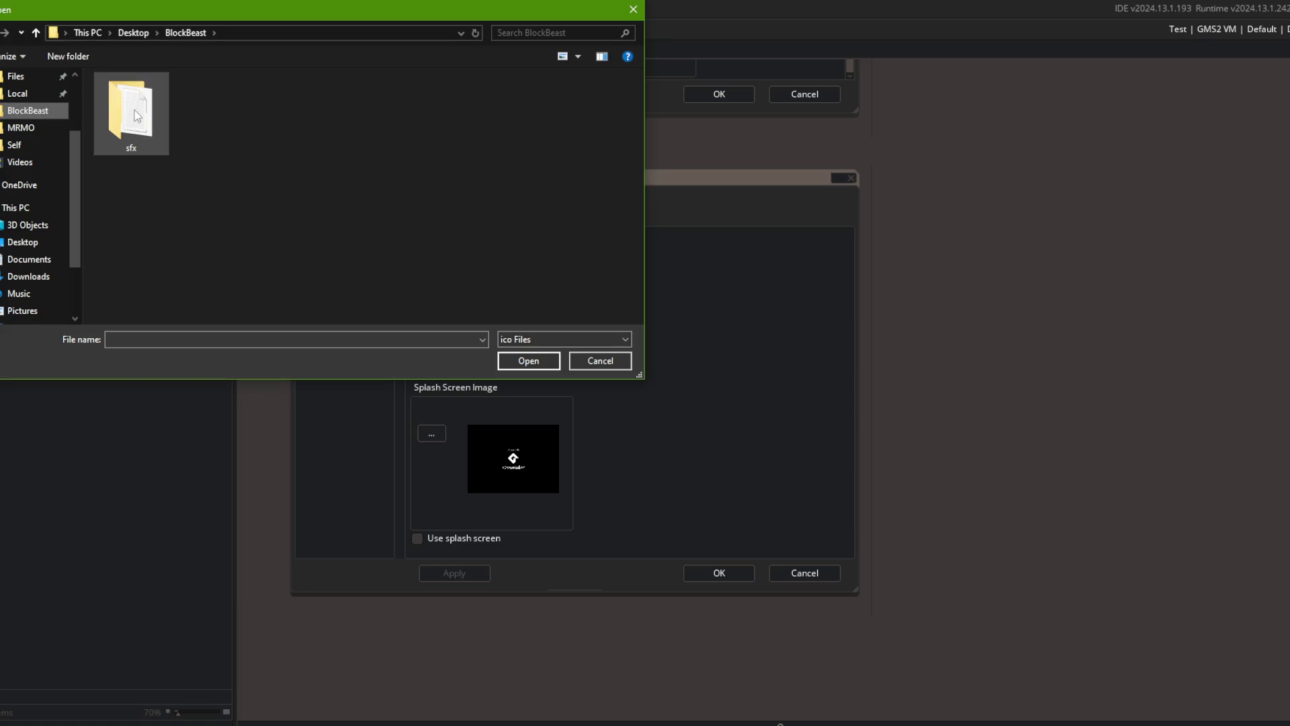
{"action": "left_click", "coordinate": [36, 129]}
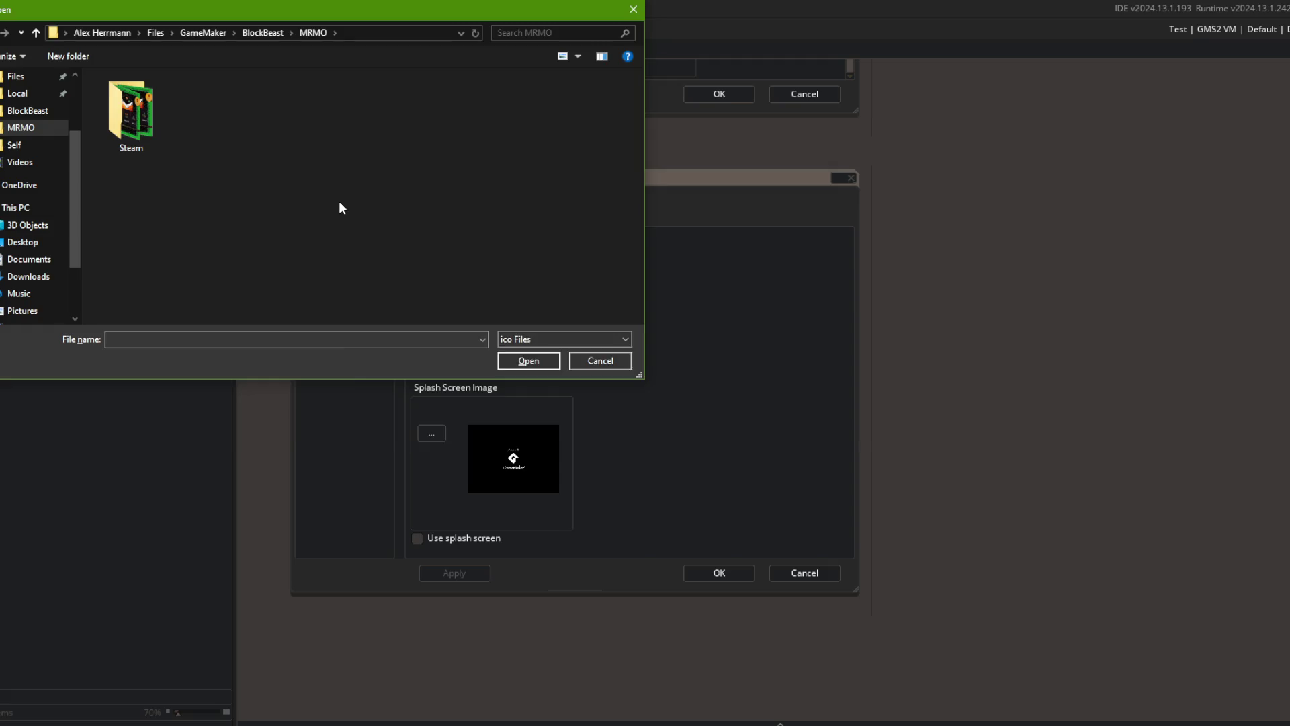
{"action": "key", "text": "alt+Tab"}
{"action": "scroll", "coordinate": [839, 366], "scroll_direction": "down", "scroll_amount": 3}
{"action": "scroll", "coordinate": [847, 362], "scroll_direction": "up", "scroll_amount": 3}
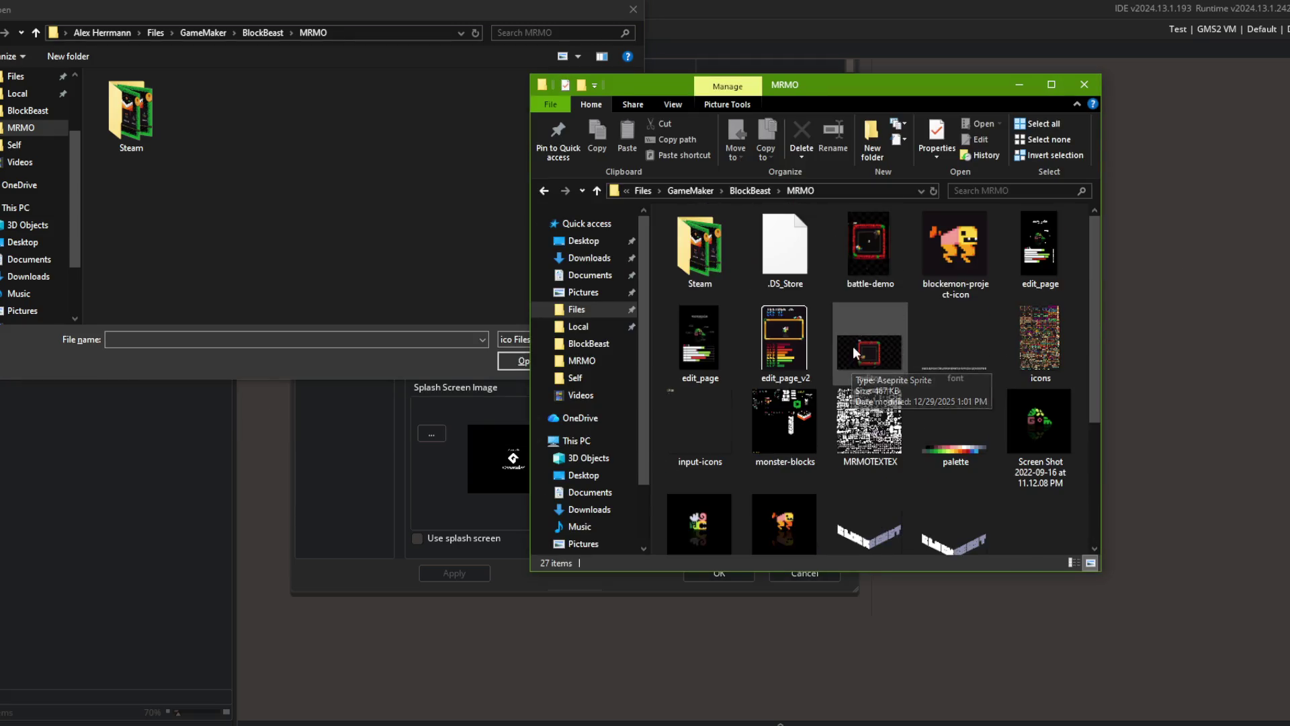
- Cancel the icon picker, keeping the default icon, and open the Audio manual page in a new tab
{"action": "left_click", "coordinate": [336, 228]}
{"action": "left_click", "coordinate": [578, 360]}
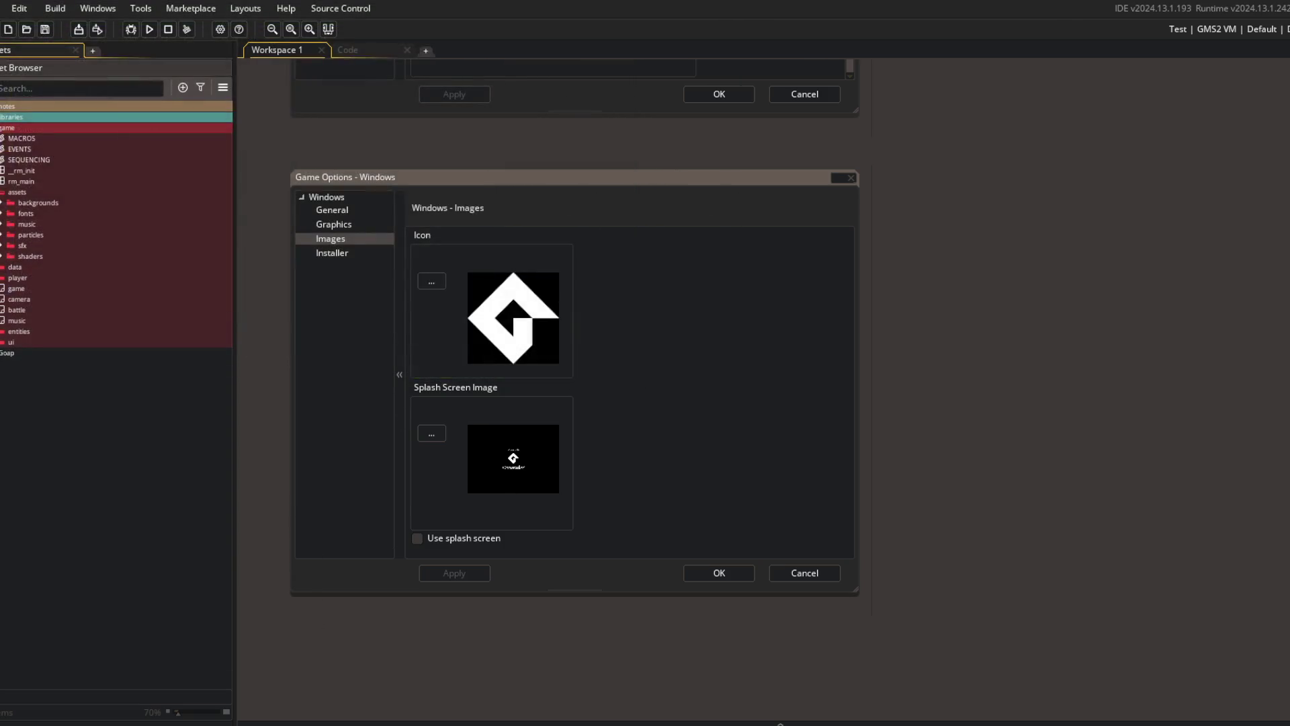
{"action": "key", "text": "alt+Tab"}
{"action": "middle_click", "coordinate": [439, 329]}
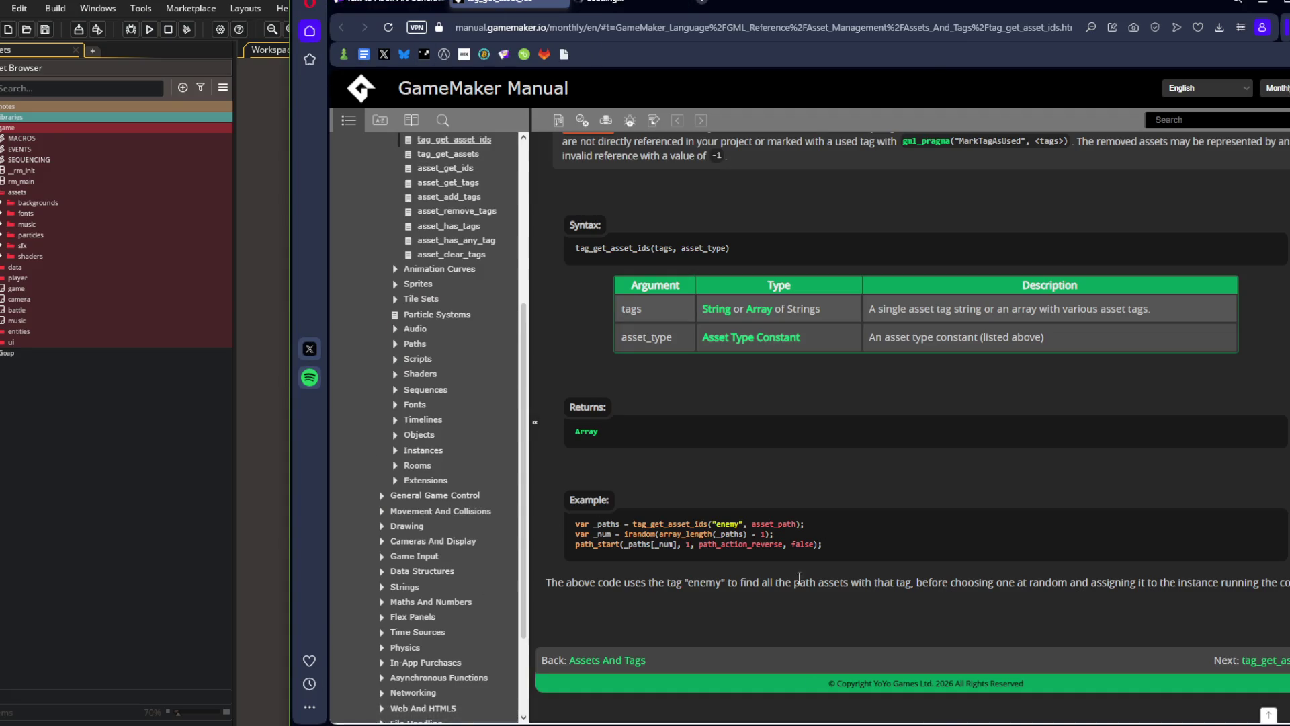
- Switch to Streamlabs Desktop and hide the Display Capture source from the stream
{"action": "key", "text": "alt+Tab"}
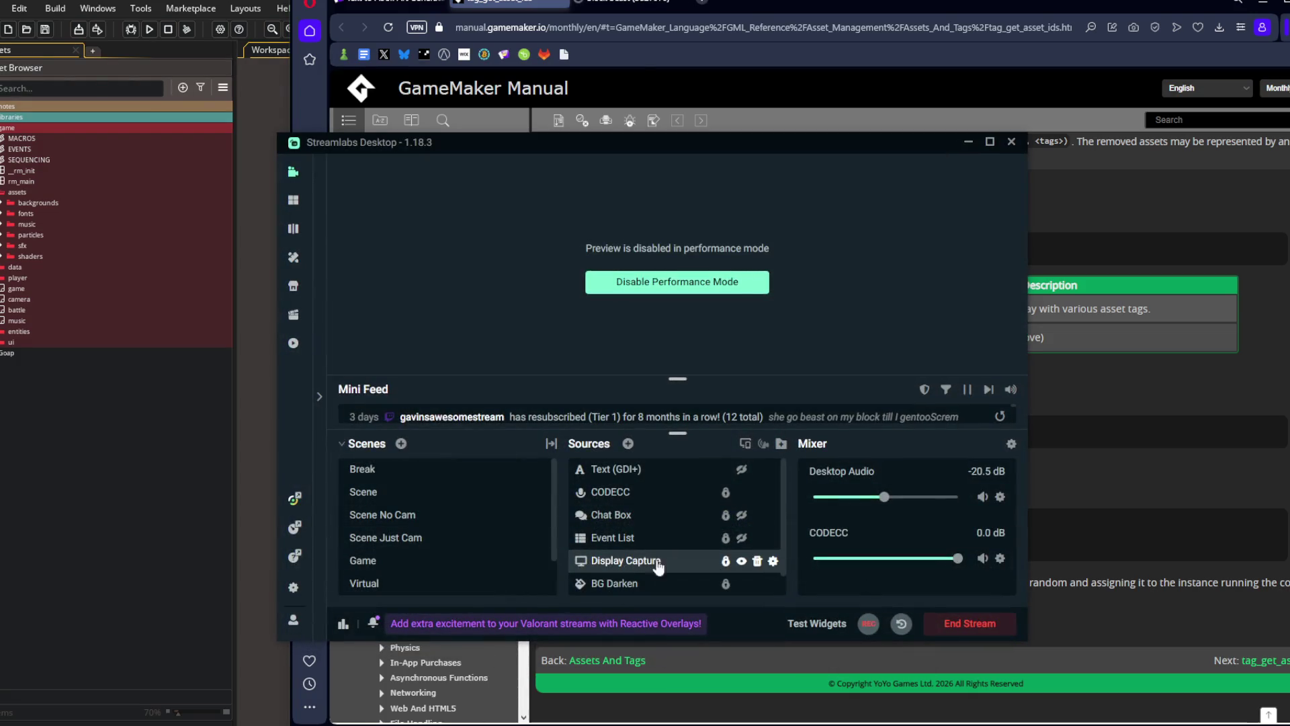
{"action": "left_click", "coordinate": [758, 562]}
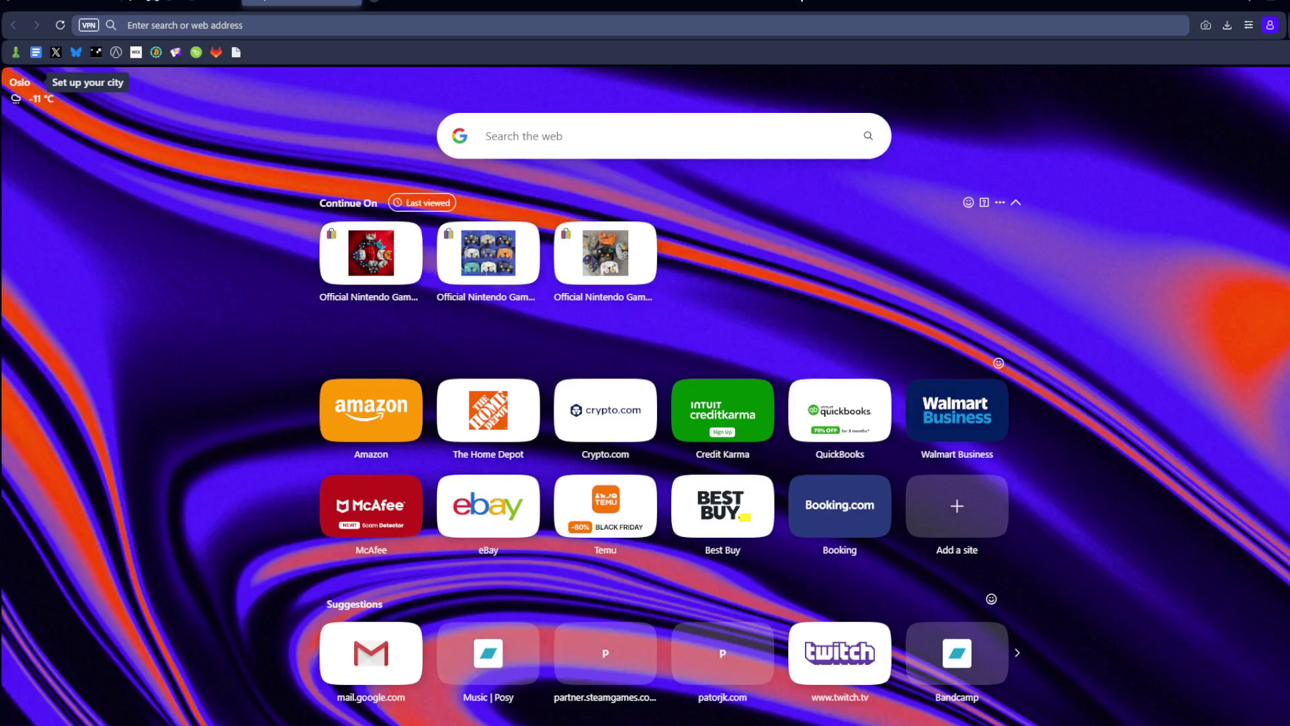
{"action": "key", "text": "ctrl+l"}
- Search the web for 'create ico flle' and open the Online ICO converter result
{"action": "type", "text": "create ico flle"}
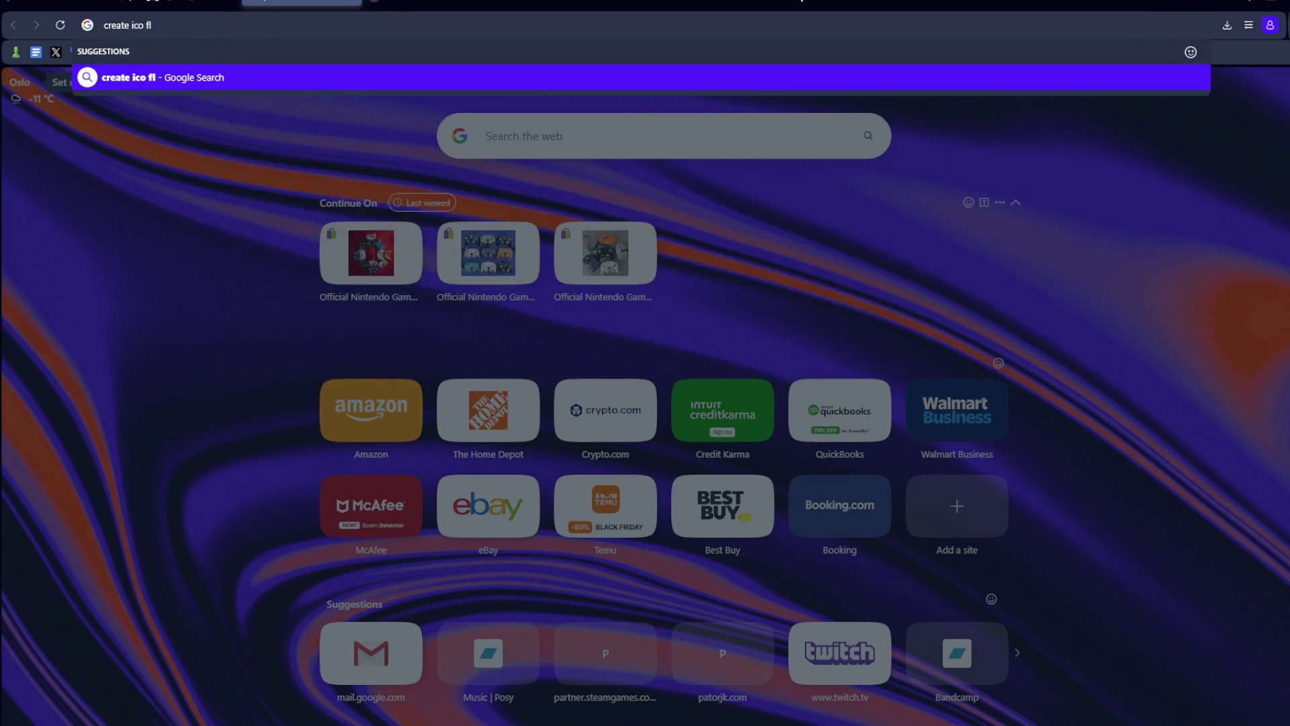
{"action": "key", "text": "Return"}
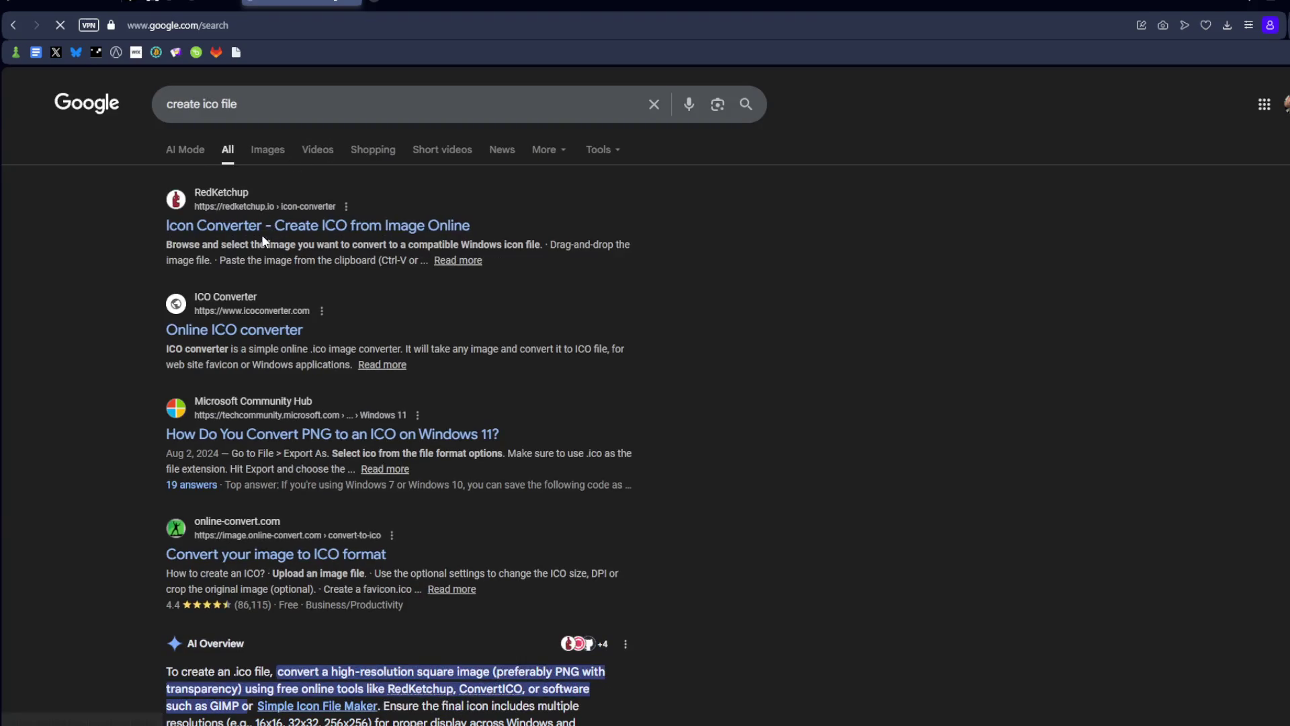
{"action": "left_click", "coordinate": [250, 331]}
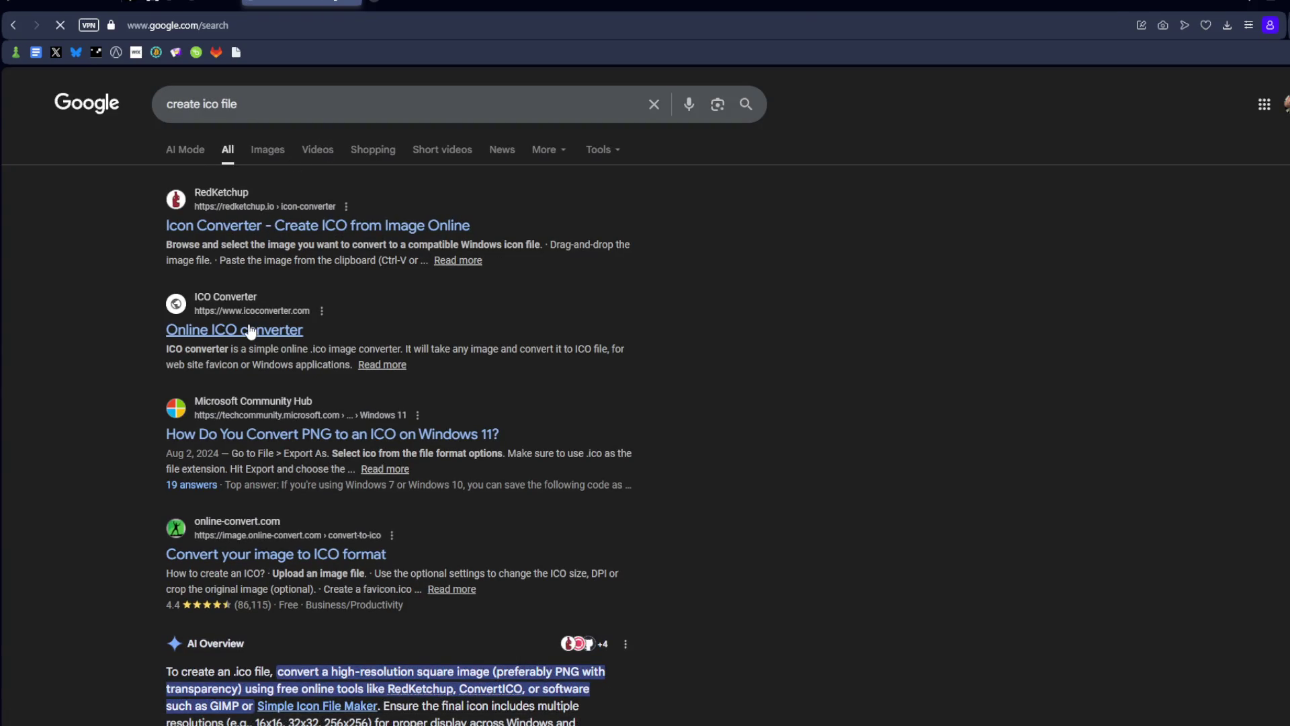
- Preview blockemon-project-icon.png in the MRMO folder window, then return to the converter page
{"action": "key", "text": "alt+Tab"}
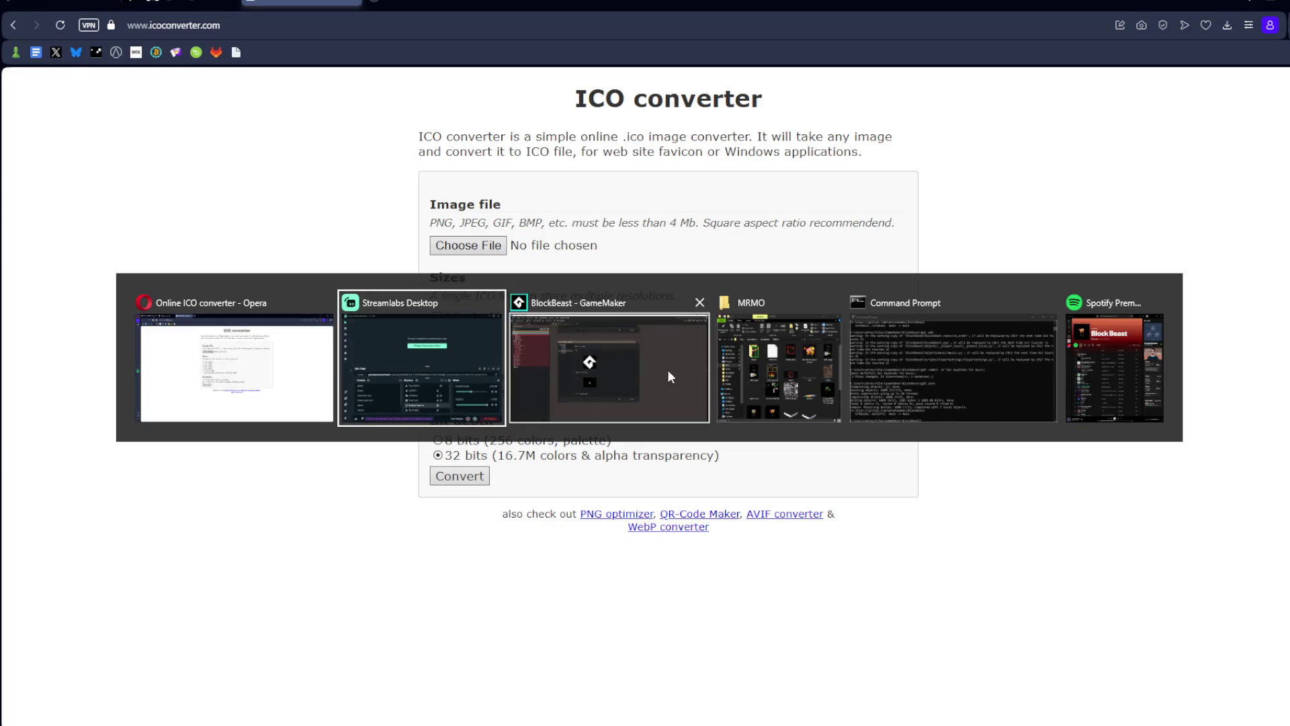
{"action": "left_click", "coordinate": [759, 376]}
{"action": "mouse_move", "coordinate": [802, 90]}
{"action": "left_mouse_down"}
{"action": "mouse_move", "coordinate": [1074, 97]}
{"action": "mouse_move", "coordinate": [903, 138]}
{"action": "left_mouse_up"}
{"action": "left_click", "coordinate": [1045, 309]}
{"action": "double_click", "coordinate": [1042, 305]}
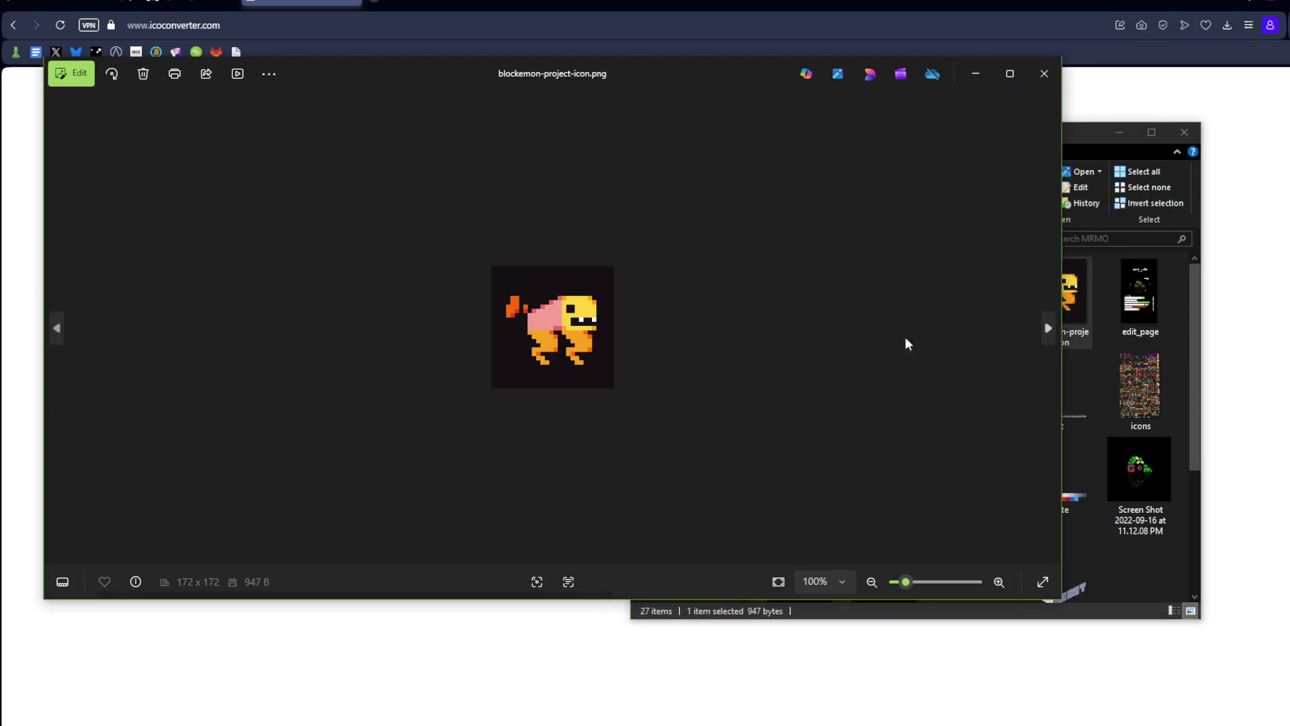
{"action": "left_click", "coordinate": [1044, 73]}
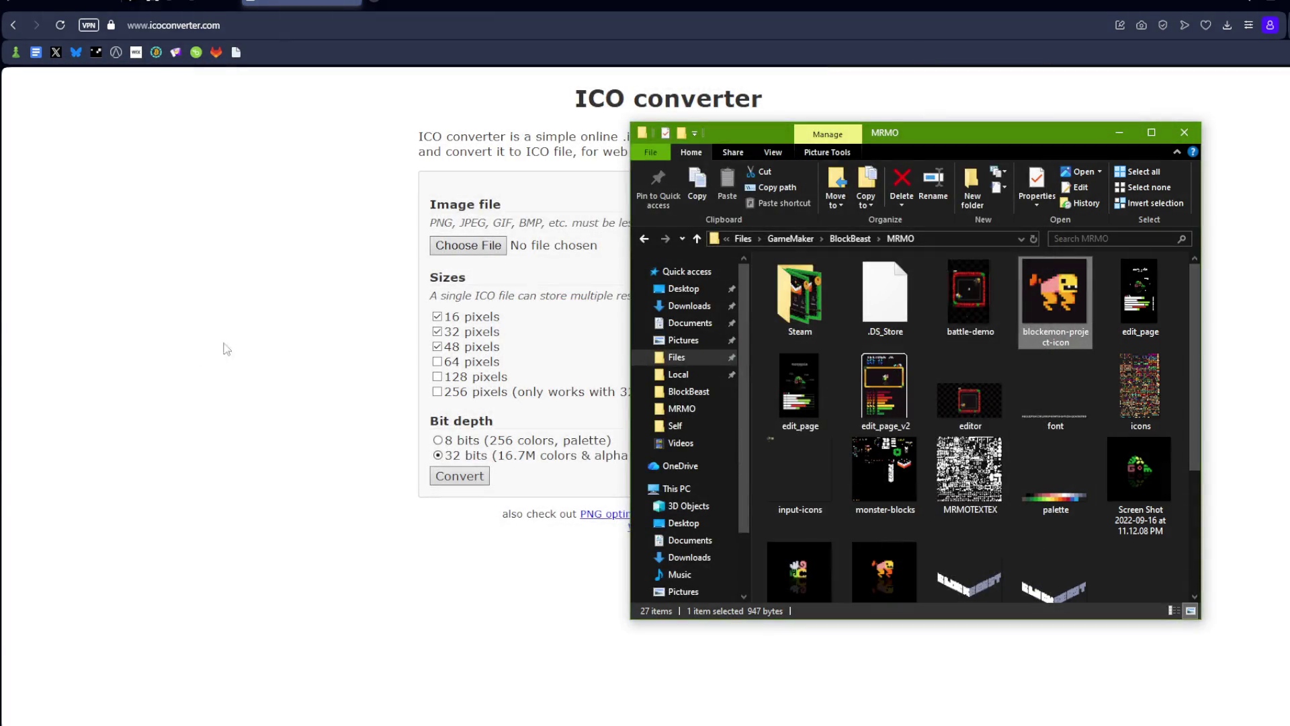
{"action": "left_click", "coordinate": [309, 246]}
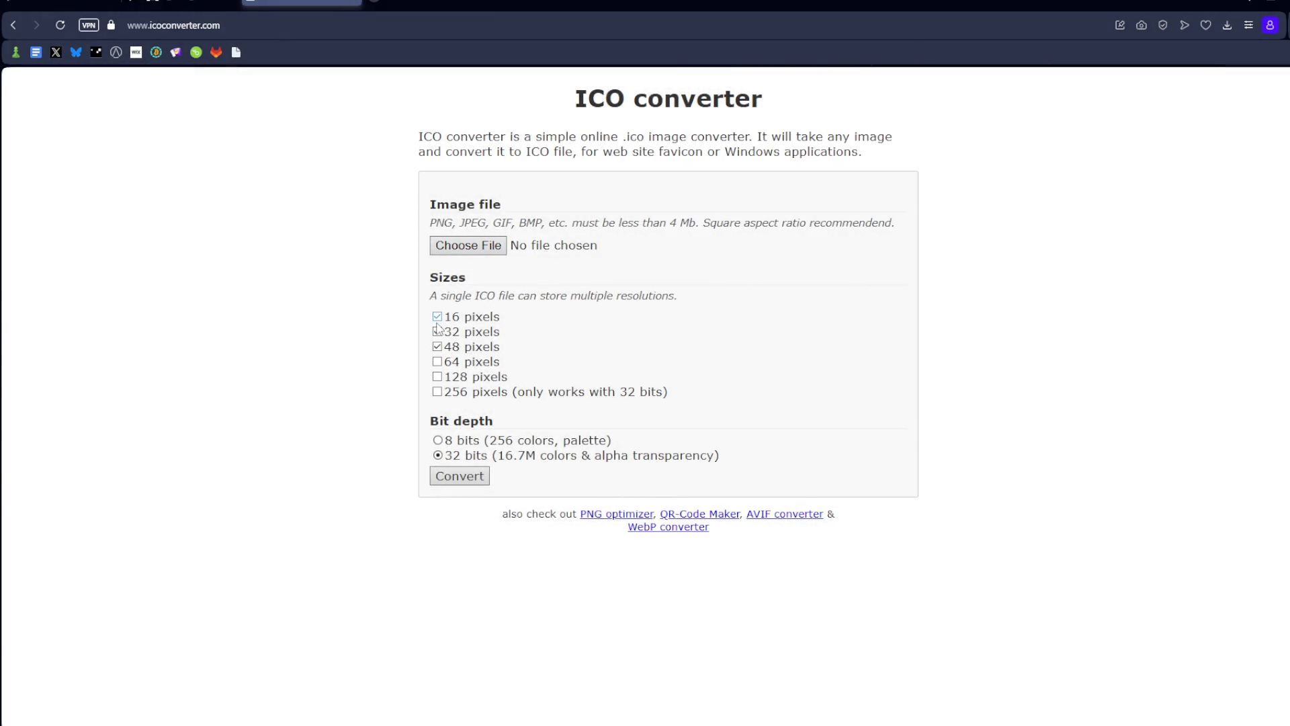
{"action": "left_click", "coordinate": [468, 246]}
- Select MRMO\blockemon-project-icon.png as the image to convert
{"action": "left_click", "coordinate": [266, 650]}
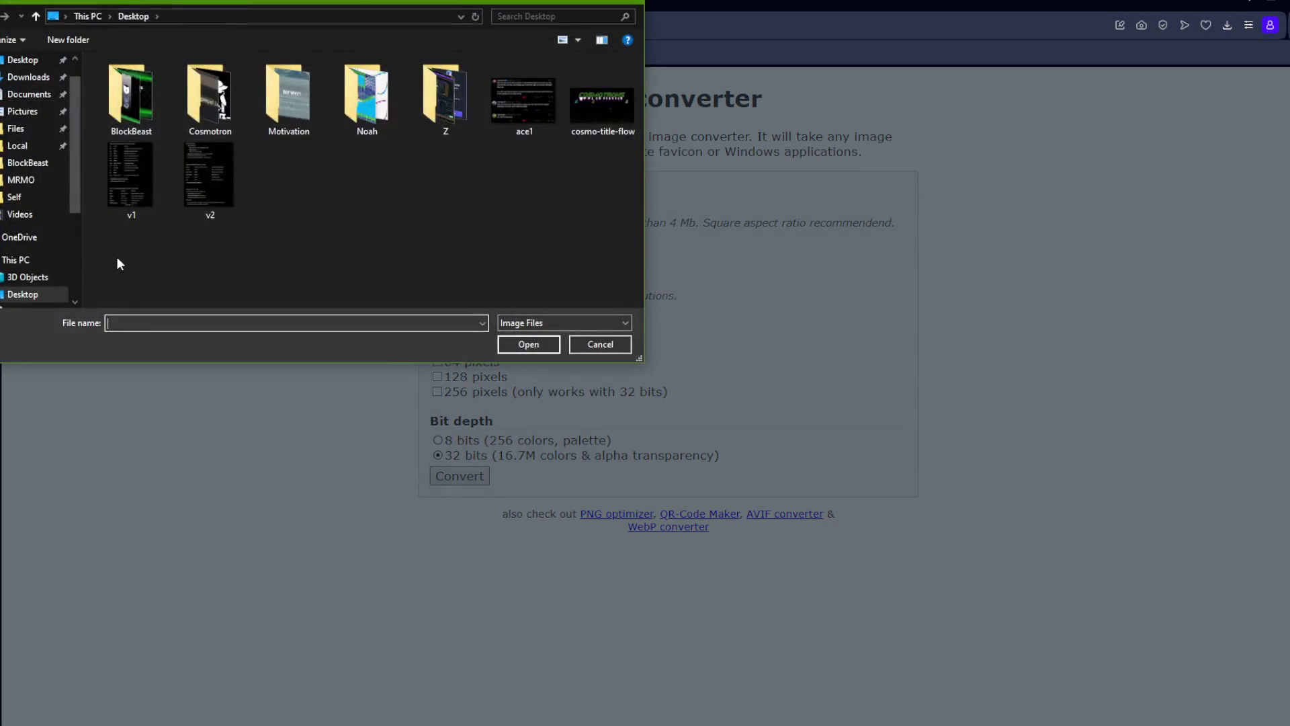
{"action": "left_click", "coordinate": [15, 129]}
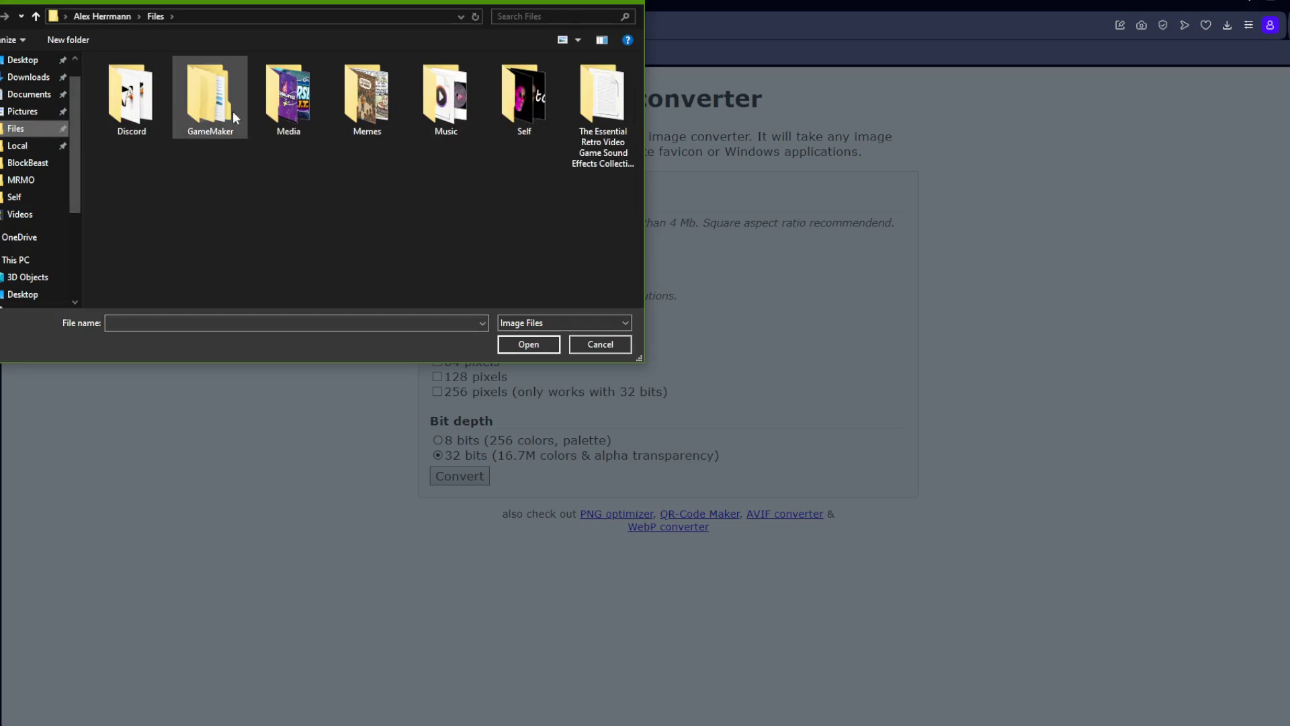
{"action": "double_click", "coordinate": [210, 94]}
{"action": "double_click", "coordinate": [138, 112]}
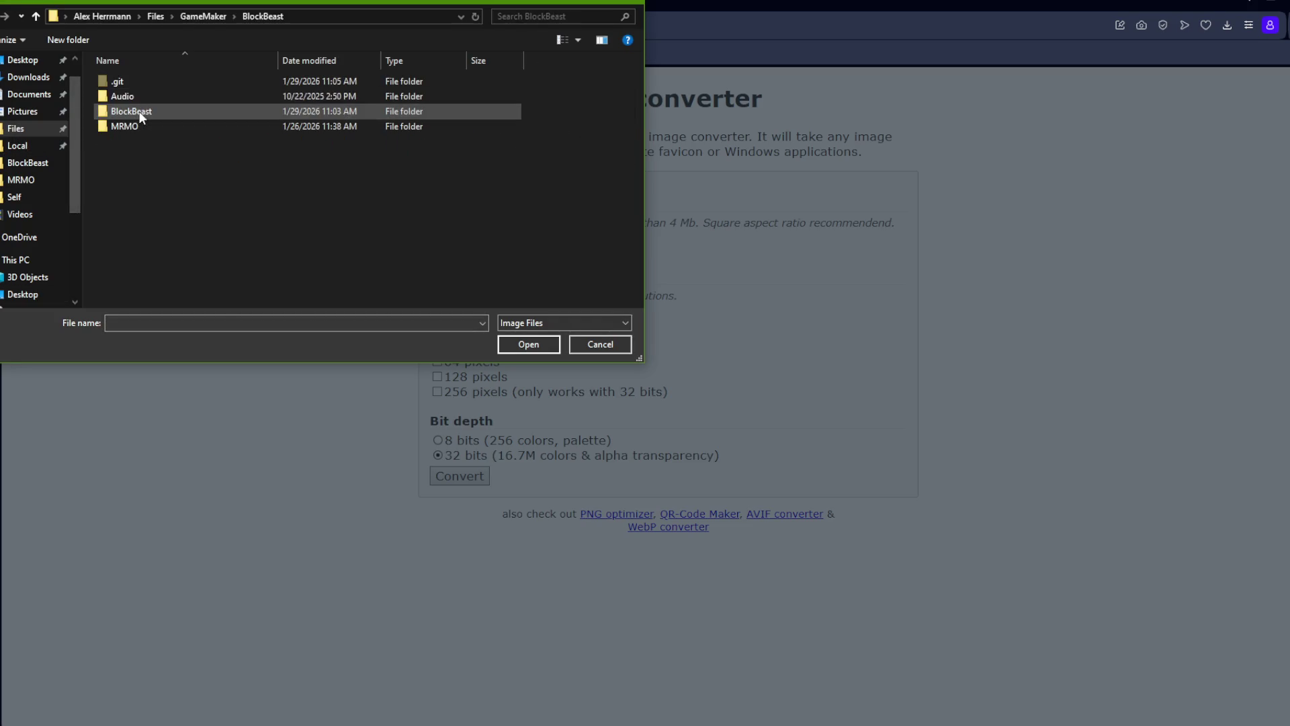
{"action": "double_click", "coordinate": [135, 111]}
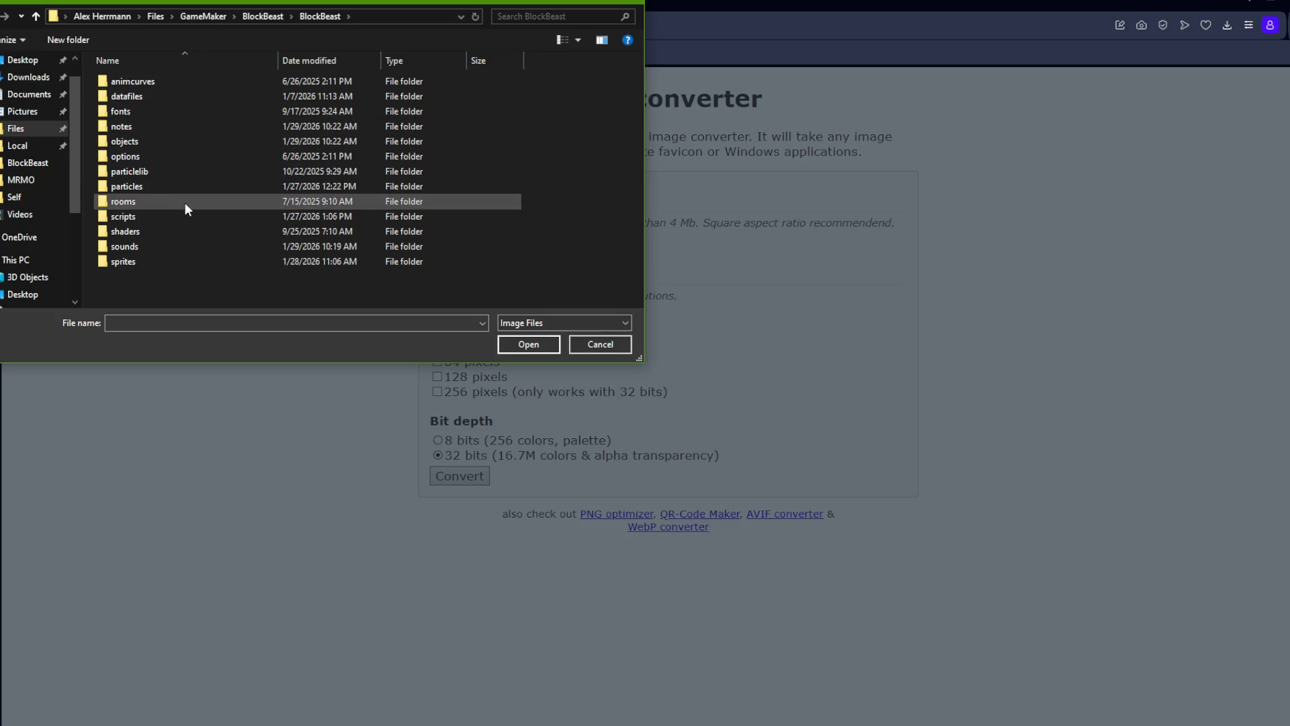
{"action": "key", "text": "alt+Up"}
{"action": "double_click", "coordinate": [131, 125]}
{"action": "left_click", "coordinate": [284, 94]}
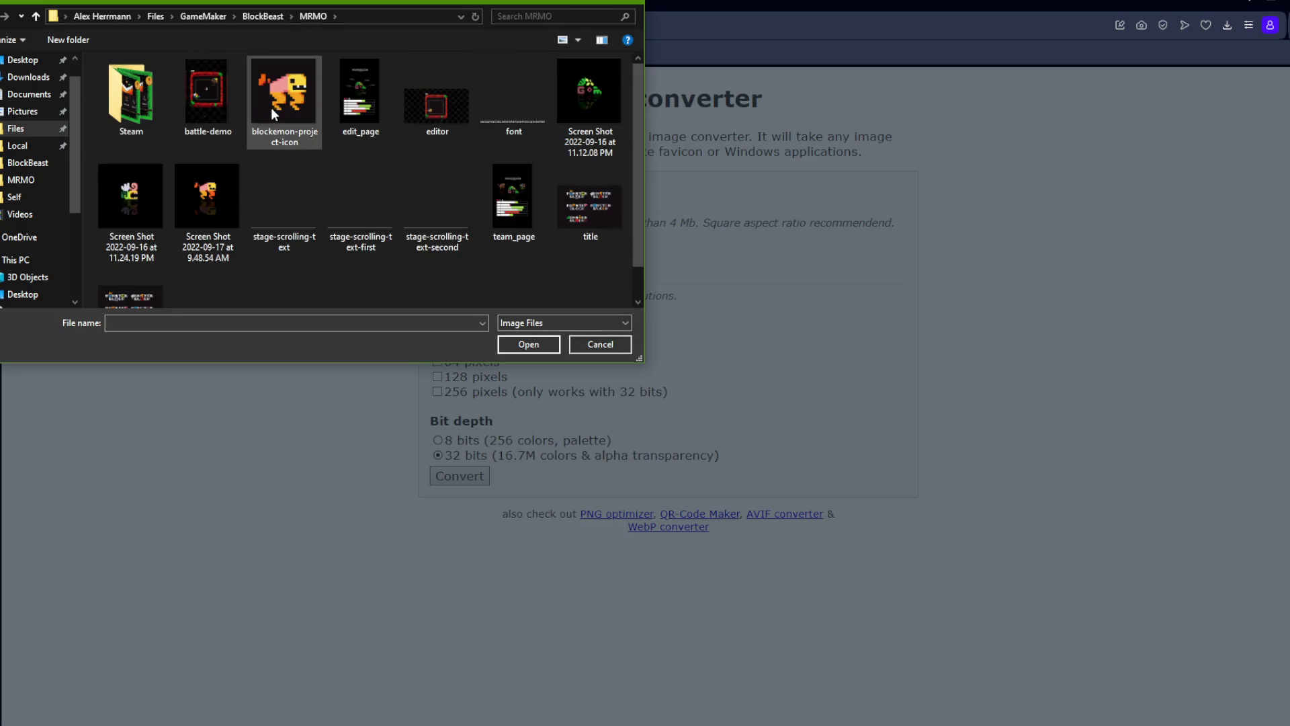
{"action": "left_click", "coordinate": [510, 344]}
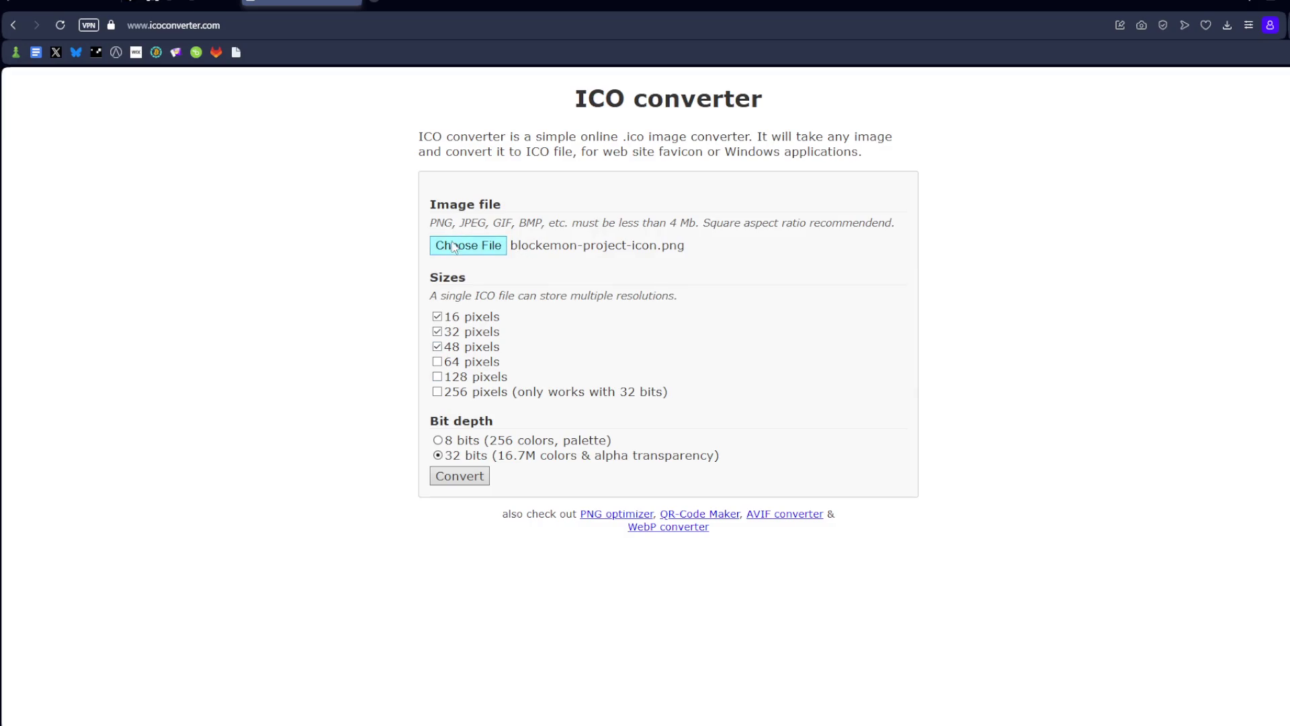
- Convert it to favicon.ico with 16, 32 and 48 pixel sizes and show the download in its folder
{"action": "left_click", "coordinate": [461, 477]}
{"action": "left_click", "coordinate": [1074, 87]}
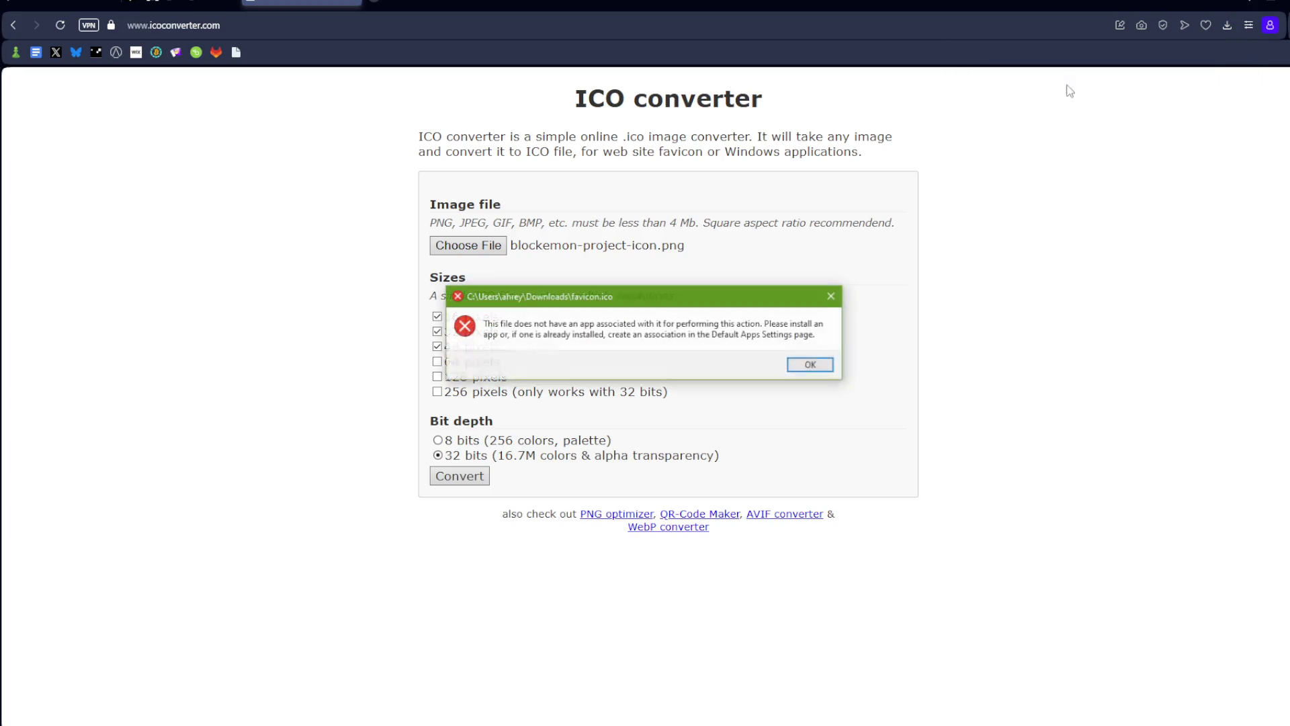
{"action": "left_click", "coordinate": [804, 363]}
{"action": "left_click", "coordinate": [1227, 25]}
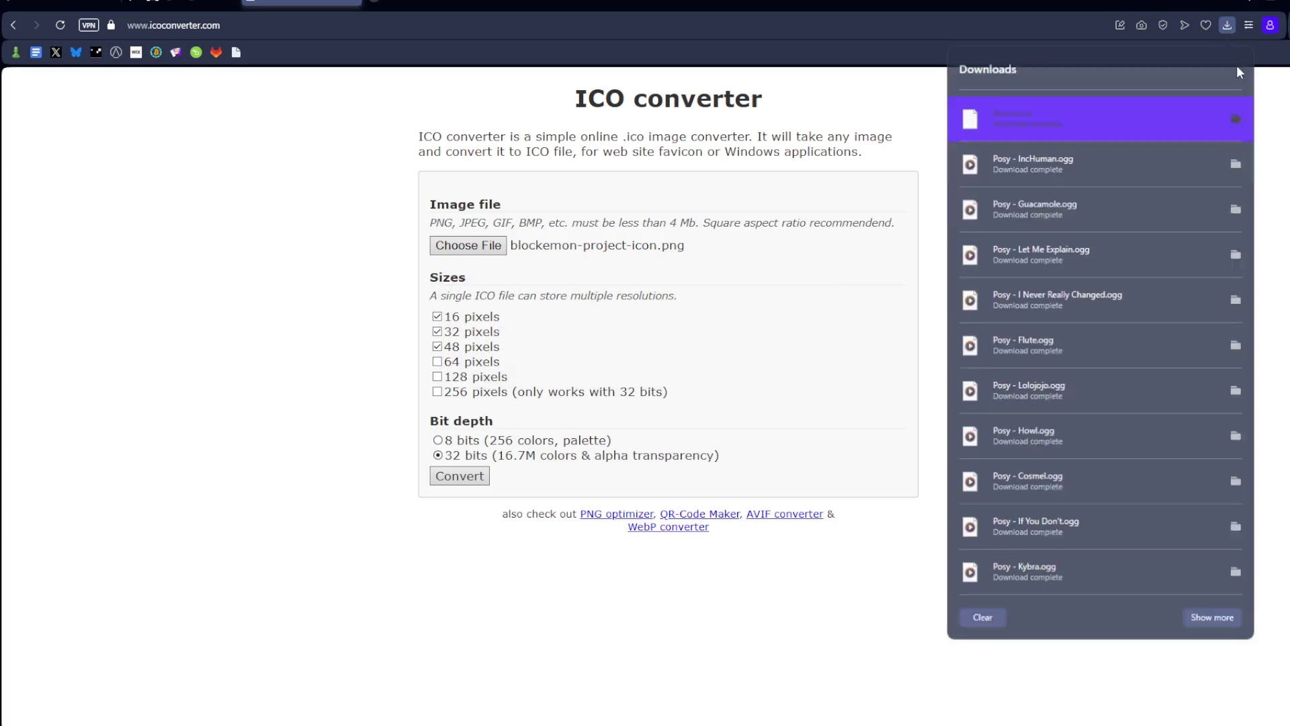
{"action": "left_click", "coordinate": [1235, 116]}
{"action": "key", "text": "alt+Tab"}
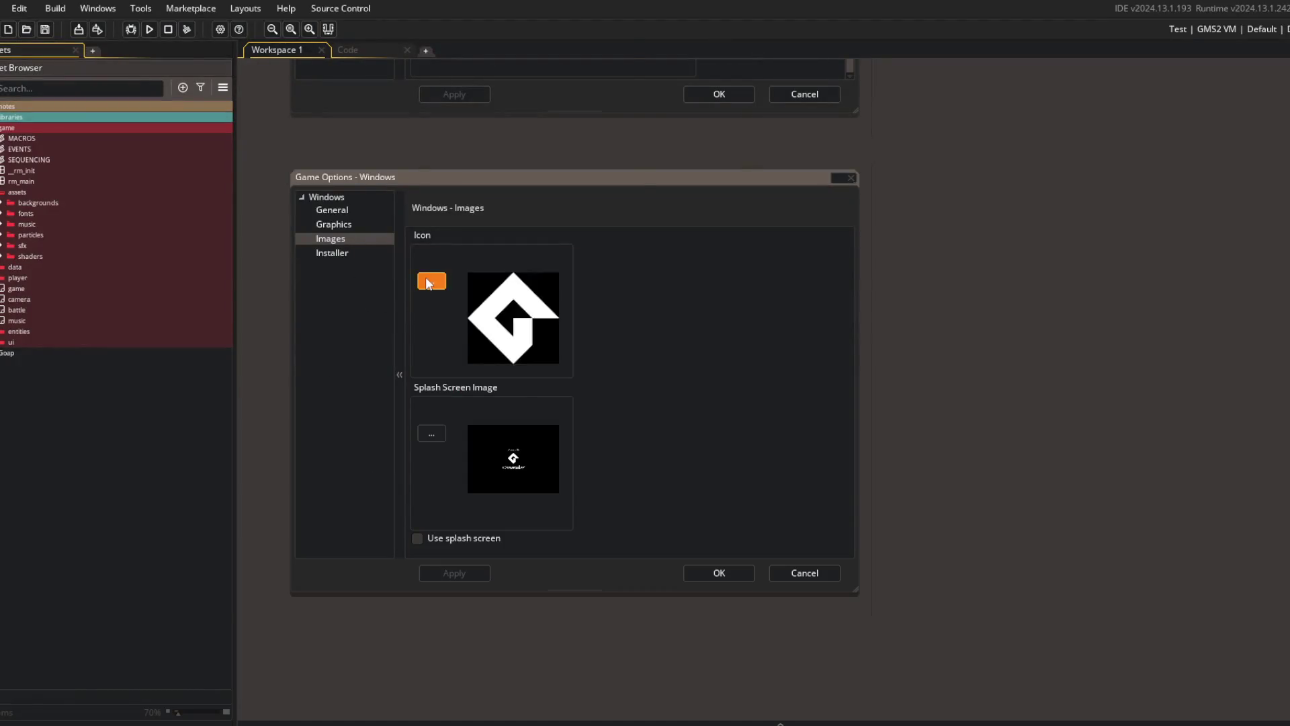
- Set Downloads\favicon.ico as the Windows game icon and close the options
{"action": "left_click", "coordinate": [438, 280]}
{"action": "left_click", "coordinate": [45, 209]}
{"action": "left_click", "coordinate": [131, 119]}
{"action": "left_click", "coordinate": [538, 361]}
{"action": "left_click", "coordinate": [712, 569]}
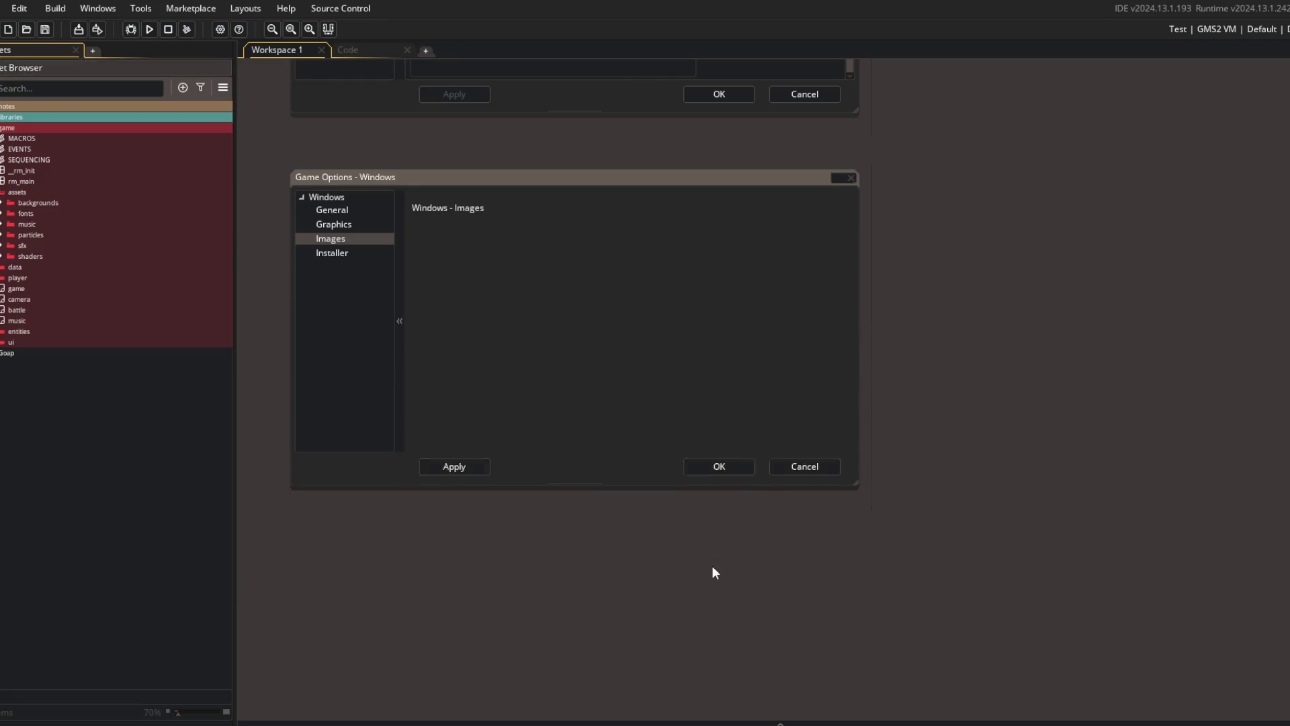
- Run the game with F5 to check the new icon, then close it
{"action": "key", "text": "F5"}
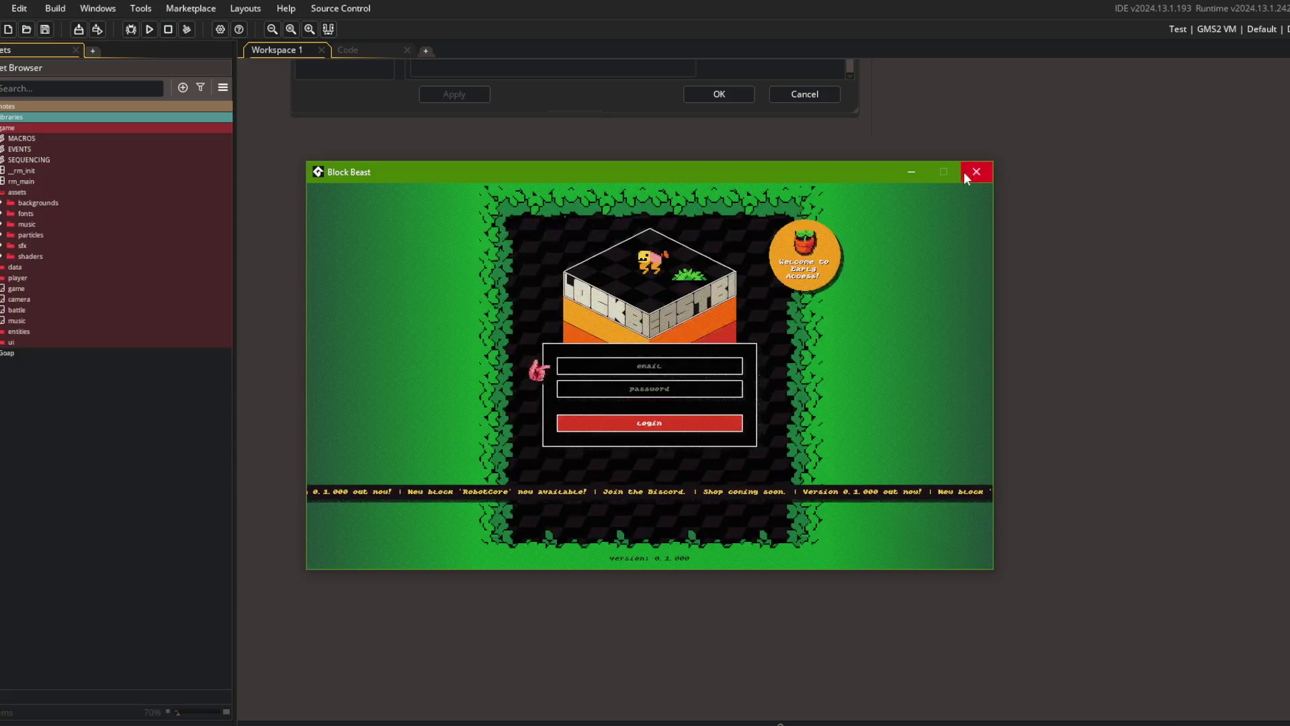
{"action": "left_click", "coordinate": [975, 171]}
{"action": "left_click", "coordinate": [222, 88]}
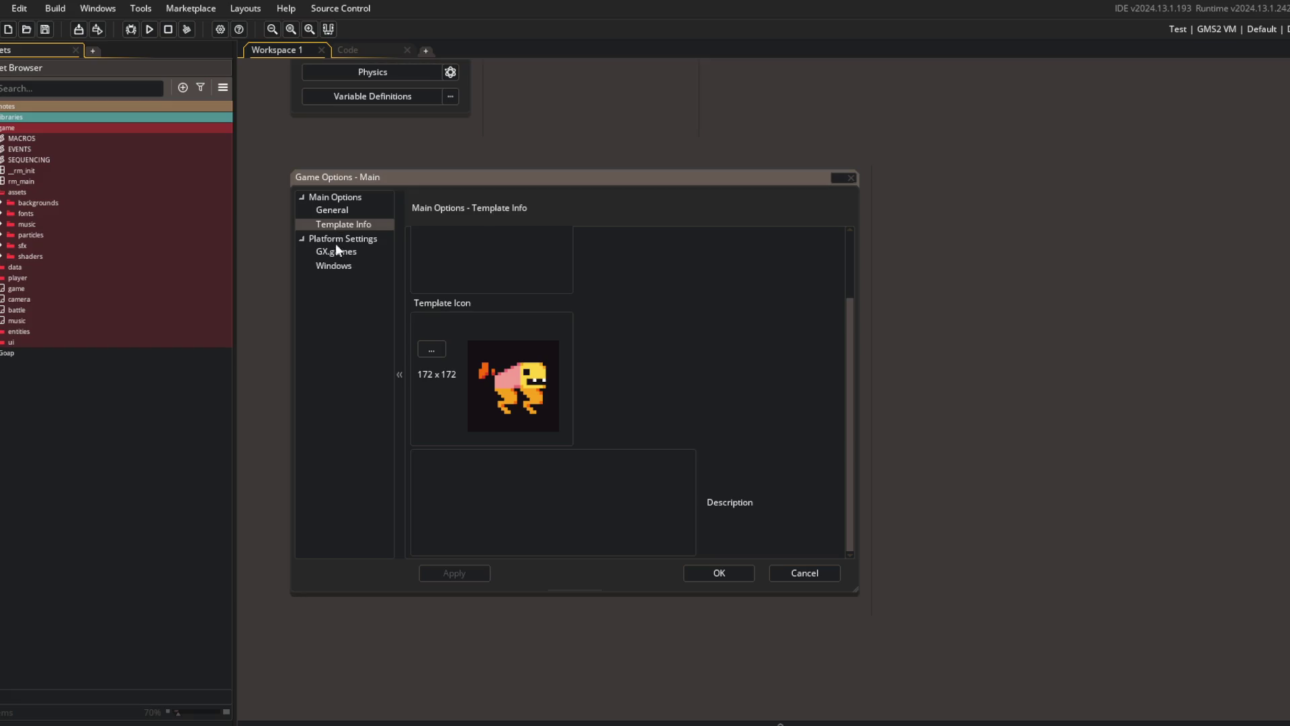
- Browse the Windows Images, Installer, Graphics and General options pages
{"action": "left_click", "coordinate": [339, 264]}
{"action": "left_click", "coordinate": [338, 224]}
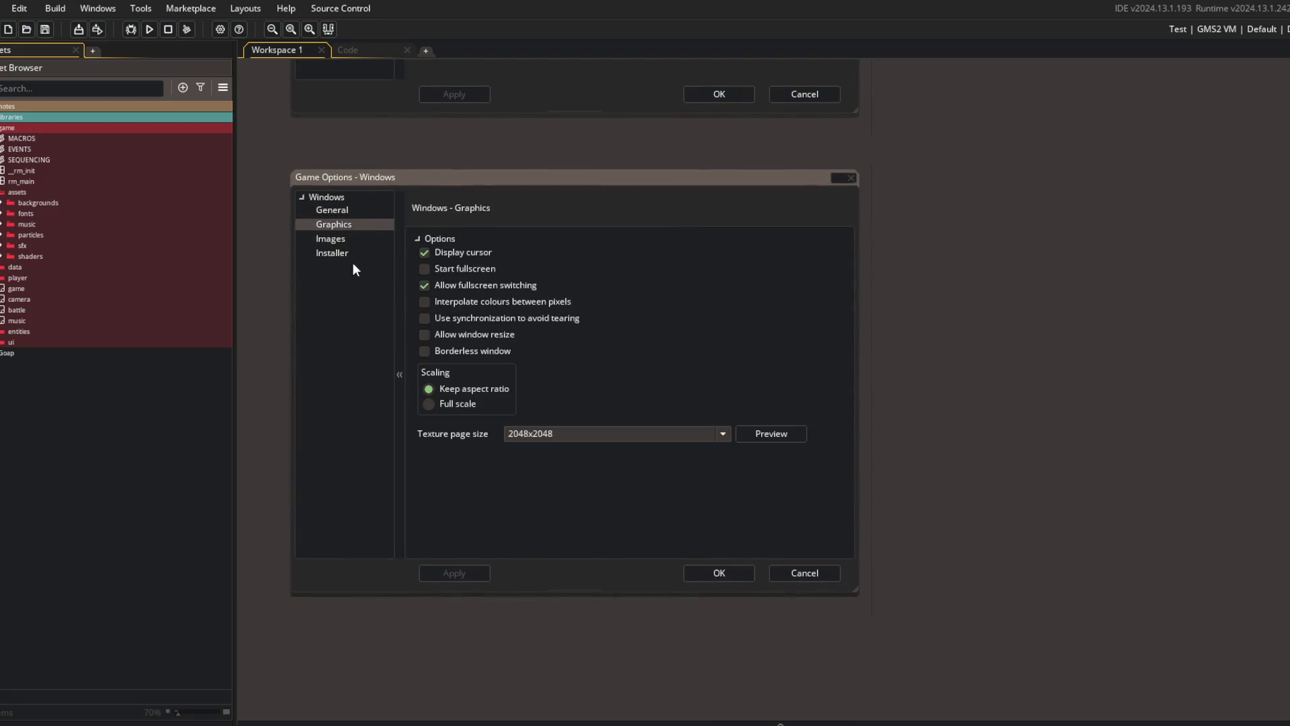
{"action": "left_click", "coordinate": [333, 244]}
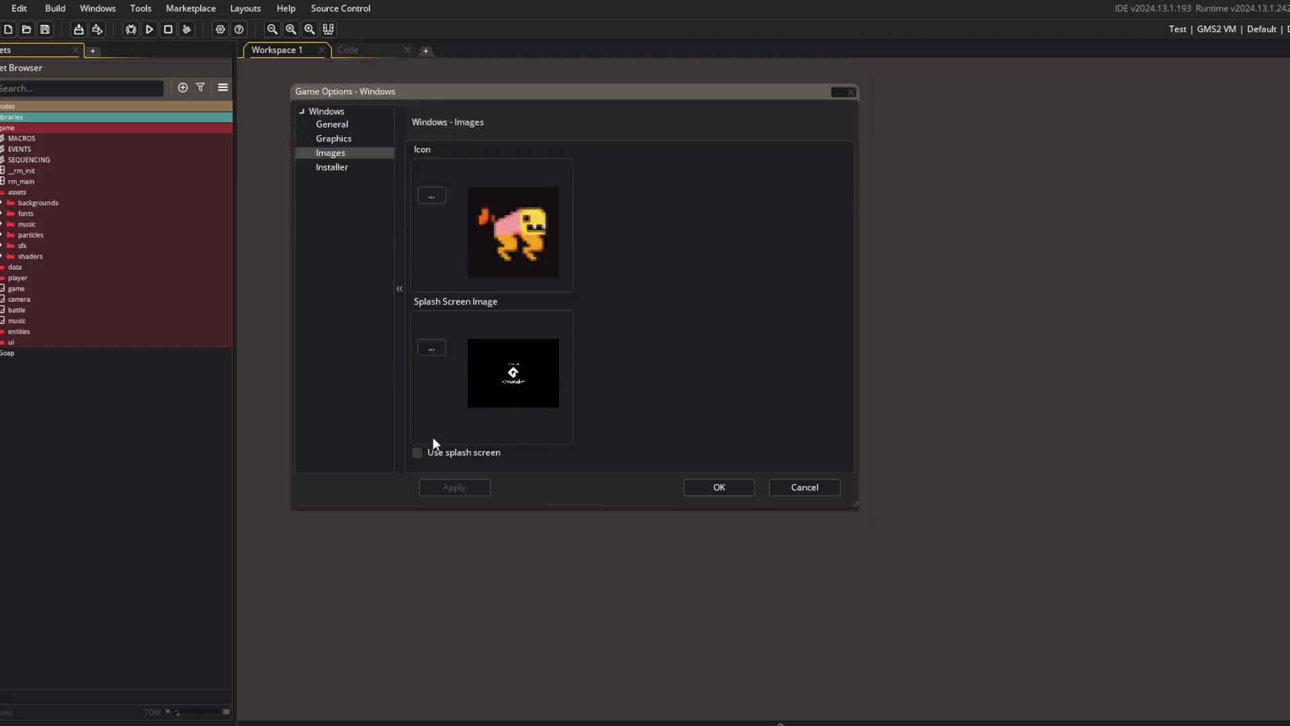
{"action": "left_click", "coordinate": [334, 253]}
{"action": "left_click", "coordinate": [337, 225]}
{"action": "left_click", "coordinate": [333, 211]}
{"action": "scroll", "coordinate": [583, 385], "scroll_direction": "down", "scroll_amount": 4}
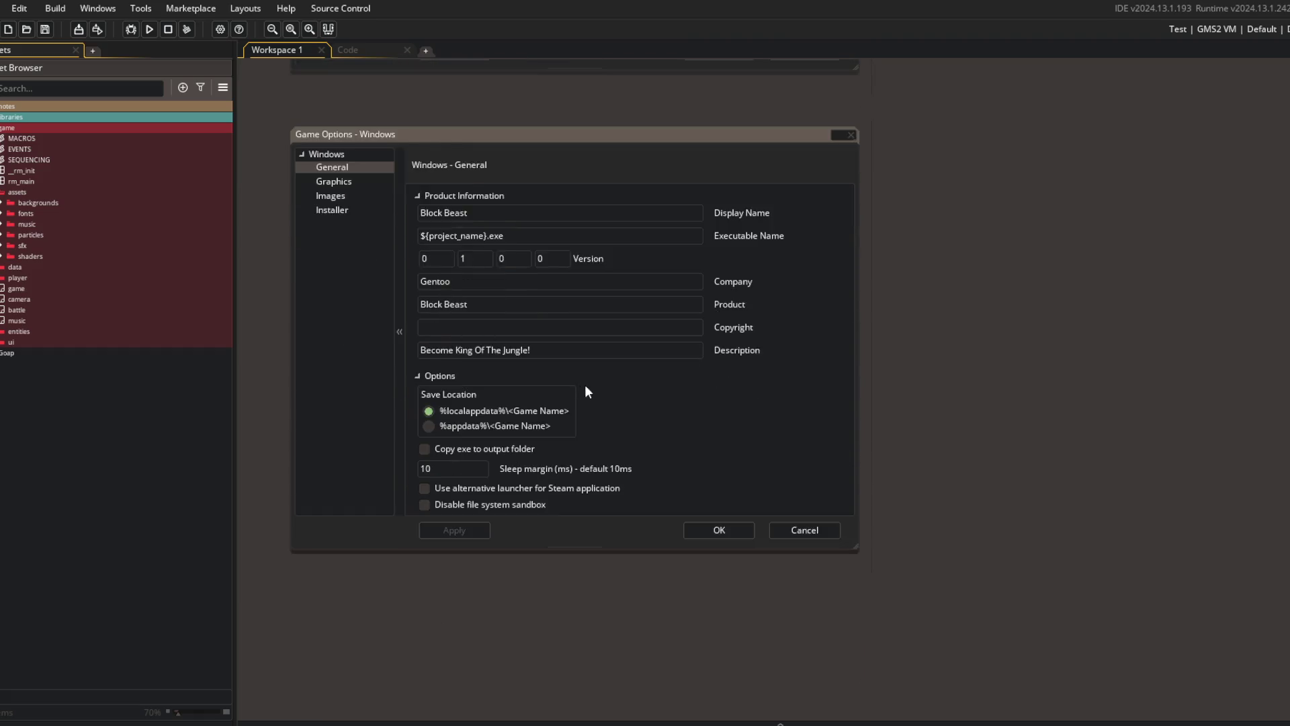
{"action": "scroll", "coordinate": [590, 386], "scroll_direction": "up", "scroll_amount": 4}
- Enlarge the options dialog, check the dinosaur icon under Images, and start a Block Beast build
{"action": "left_click_drag", "start_coordinate": [564, 594], "coordinate": [564, 653]}
{"action": "left_click", "coordinate": [341, 225]}
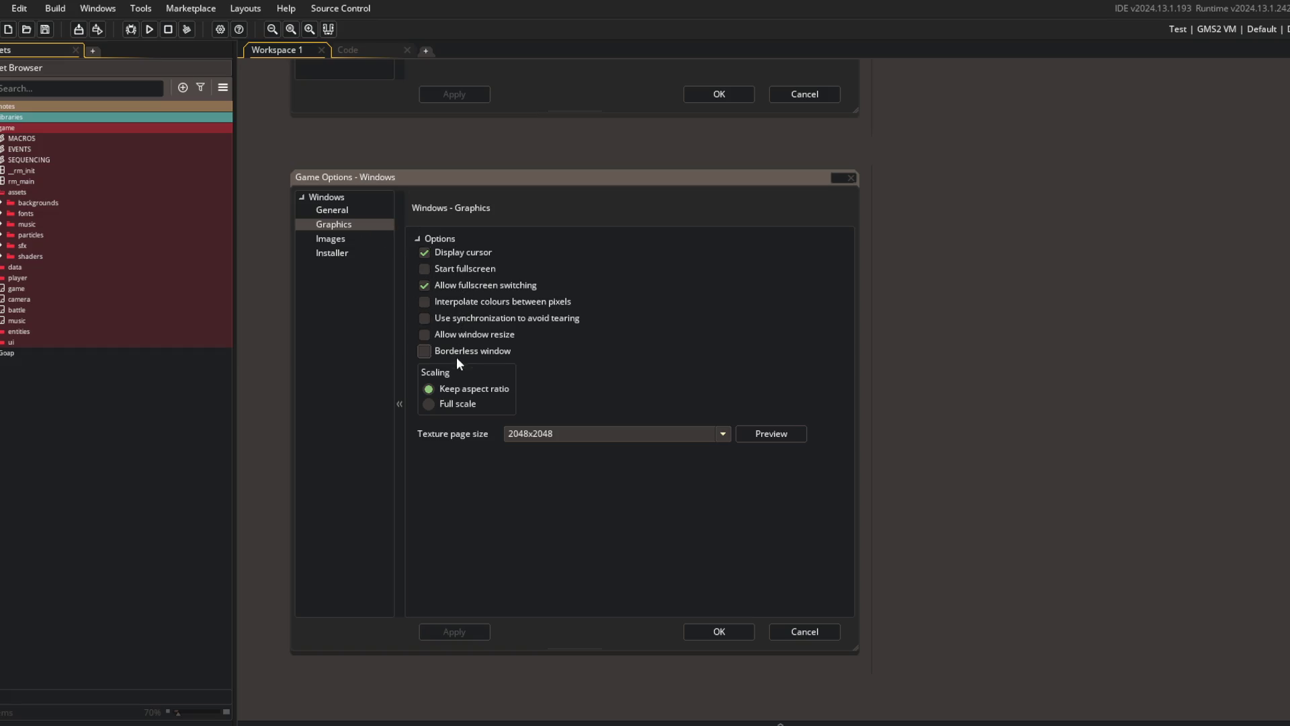
{"action": "left_click", "coordinate": [321, 241]}
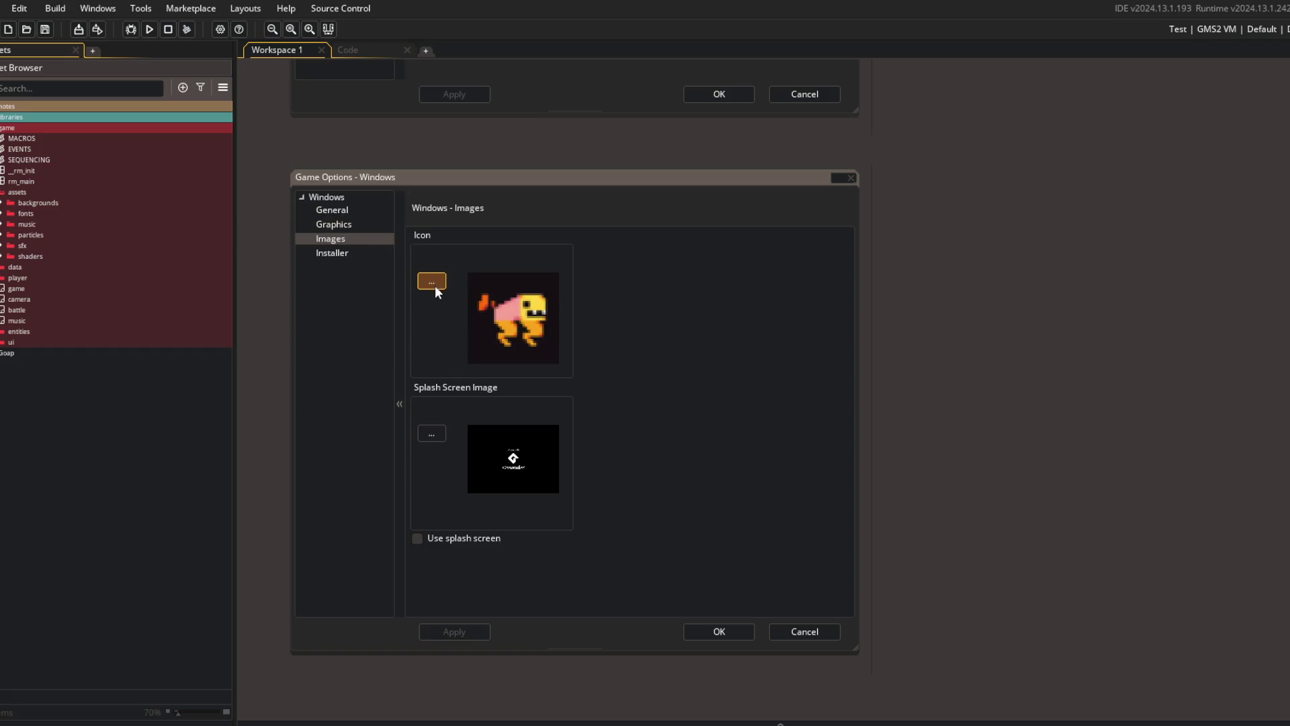
{"action": "left_click", "coordinate": [101, 30]}
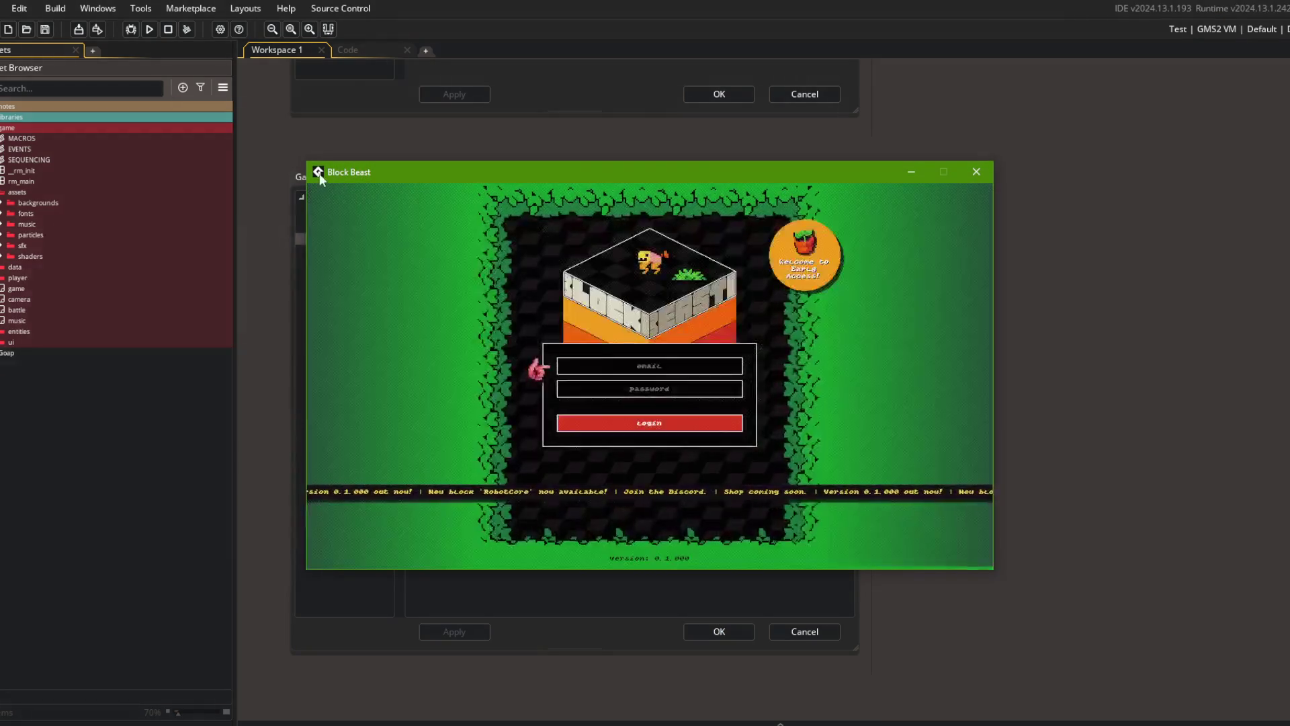
- Enable Use splash screen and run Block Beast to test it
{"action": "left_click_drag", "start_coordinate": [324, 172], "coordinate": [432, 173]}
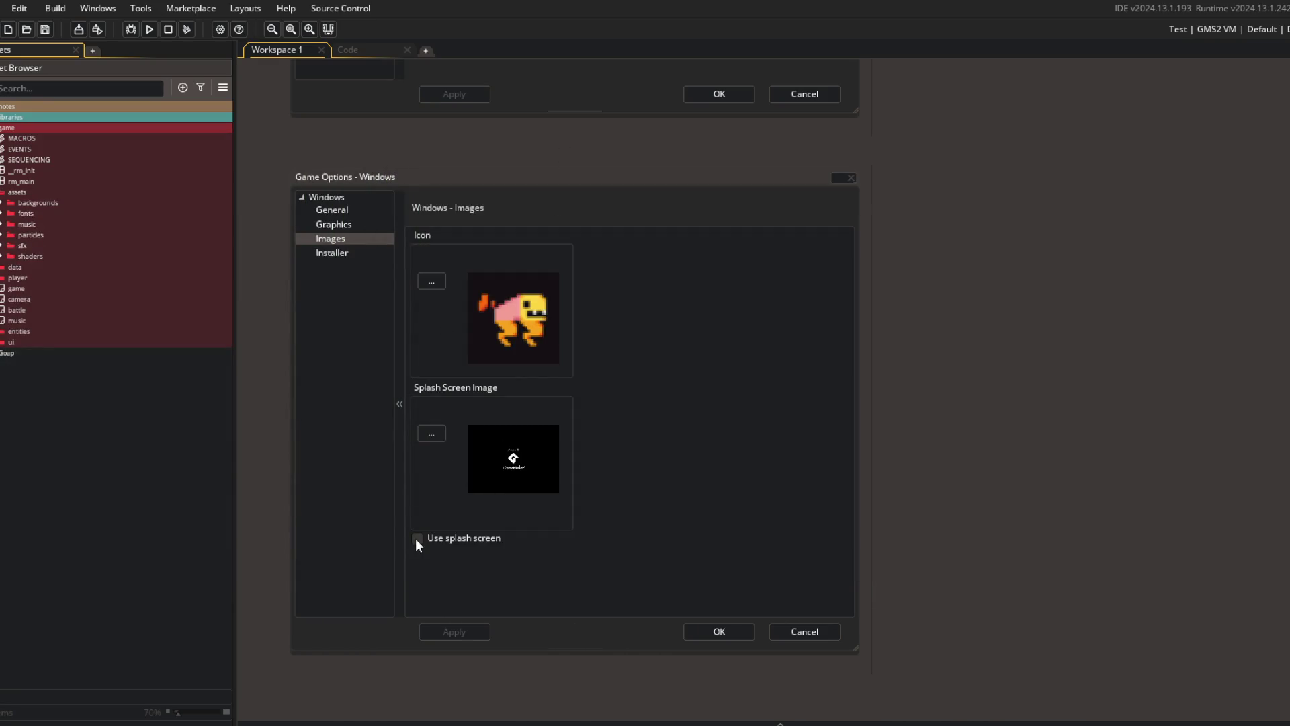
{"action": "left_click", "coordinate": [416, 538]}
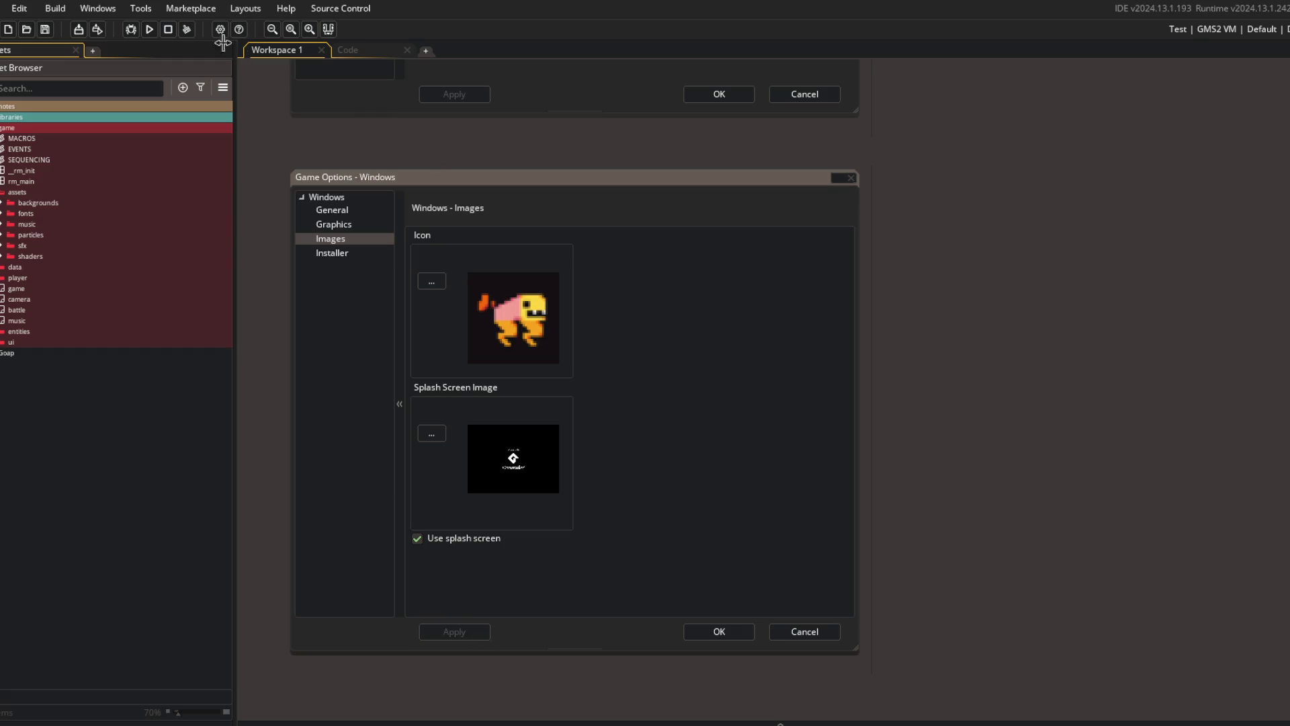
{"action": "left_click", "coordinate": [151, 30]}
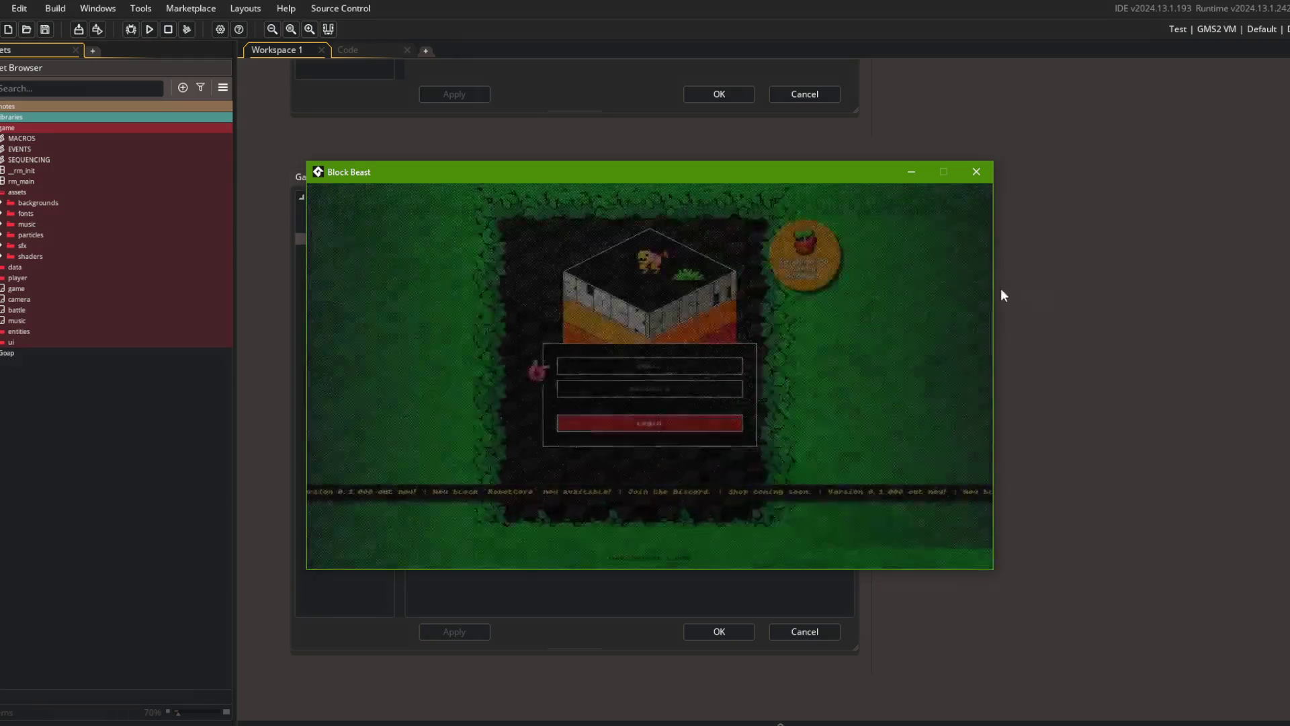
{"action": "left_click", "coordinate": [977, 172]}
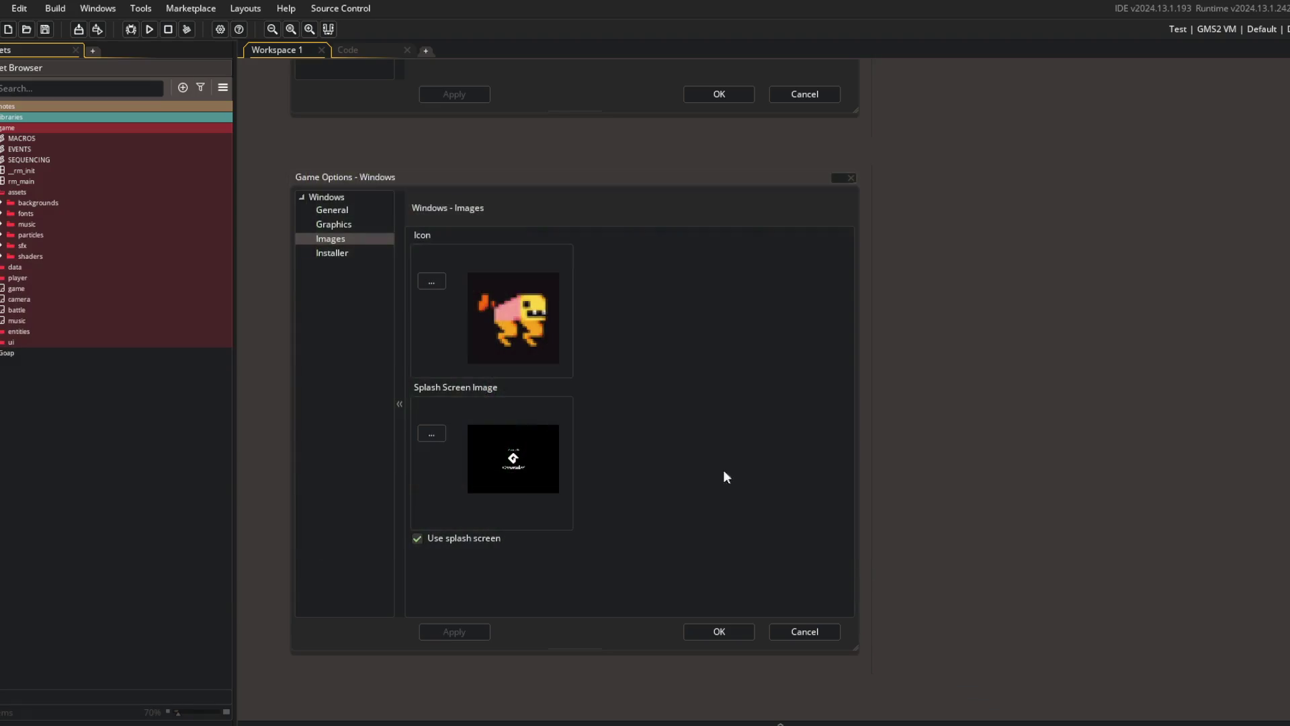
- Untick Use splash screen, apply, and close the Windows options
{"action": "left_click", "coordinate": [441, 537]}
{"action": "left_click", "coordinate": [469, 632]}
{"action": "left_click", "coordinate": [717, 630]}
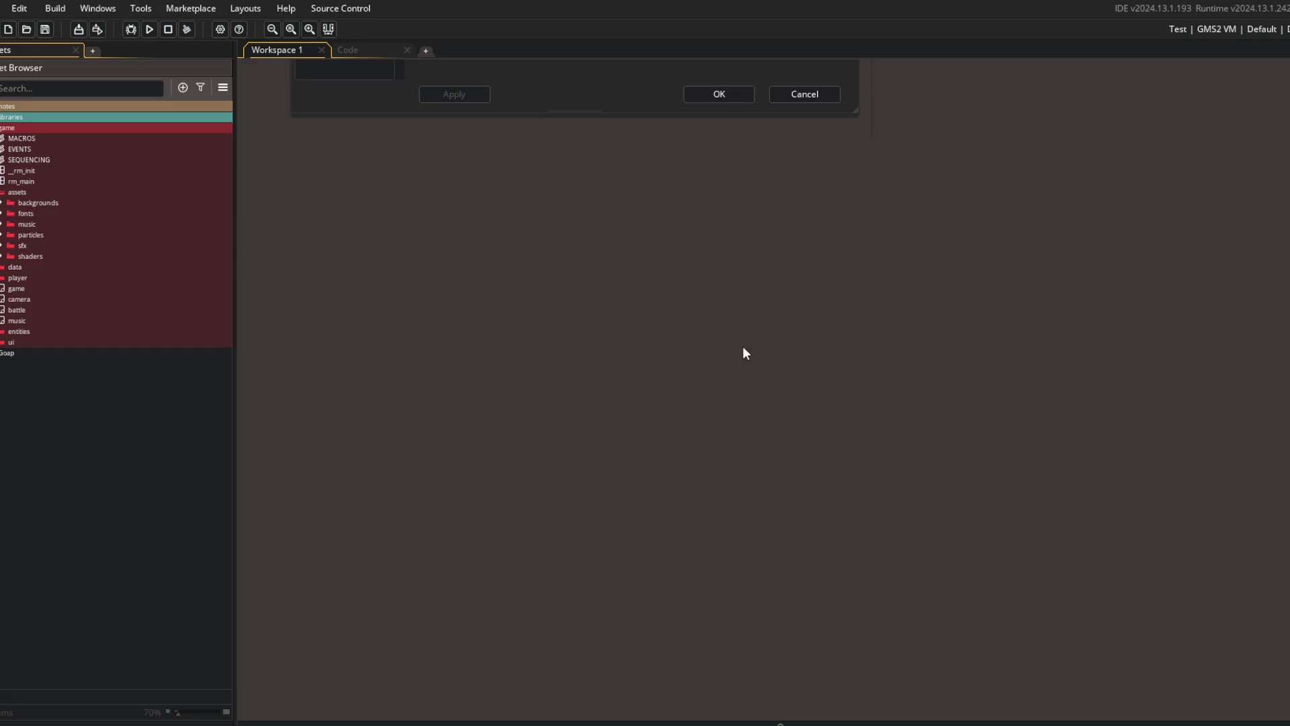
- Open the todo note through the Ctrl+T asset search
{"action": "key", "text": "ctrl+t"}
{"action": "type", "text": "todo"}
{"action": "key", "text": "Return"}
{"action": "scroll", "coordinate": [760, 367], "scroll_direction": "down", "scroll_amount": 20}
- Add '--- use made in GameMaker's splash screen' under RELEASE, then save and close the note
{"action": "left_click", "coordinate": [828, 404]}
{"action": "key", "text": "End"}
{"action": "key", "text": "Return"}
{"action": "type", "text": "--- "}
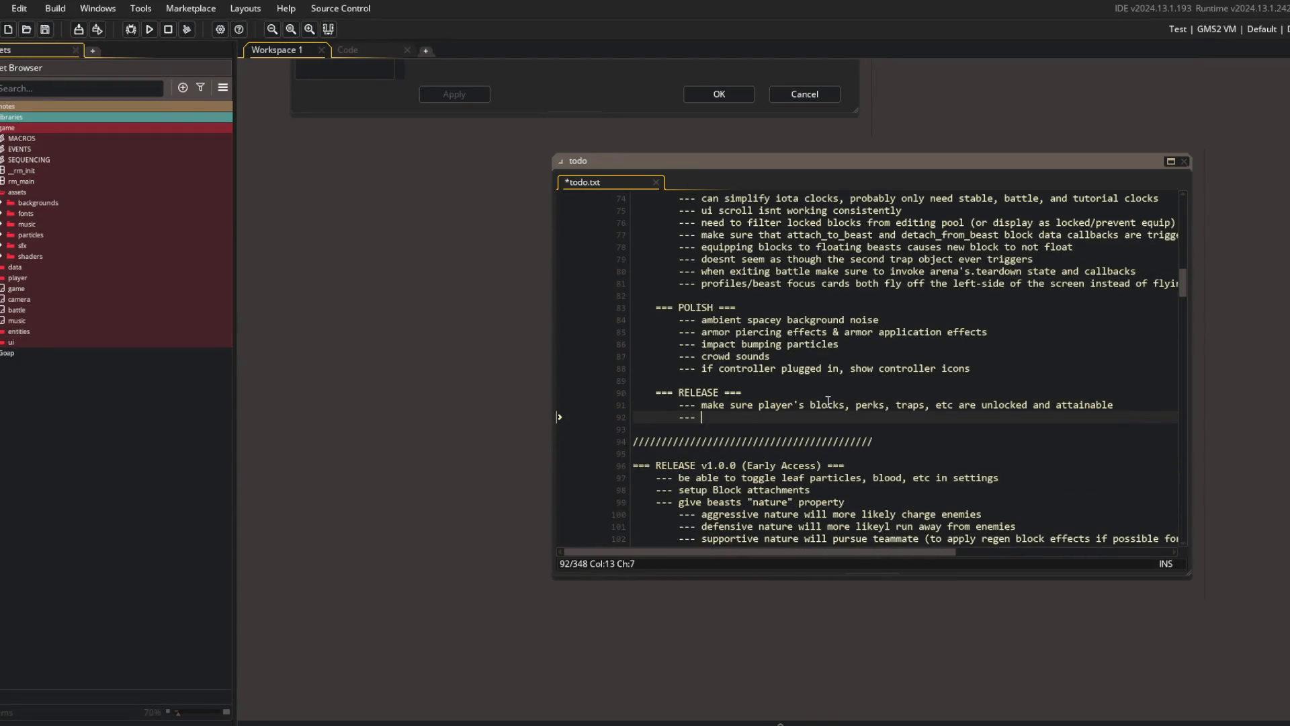
{"action": "type", "text": "use GameMaker's splash"}
{"action": "type", "text": " screen"}
{"action": "key", "text": "ctrl+Left"}
{"action": "key", "text": "ctrl+Left"}
{"action": "key", "text": "ctrl+Left"}
{"action": "type", "text": "made in"}
{"action": "key", "text": "ctrl+s"}
{"action": "key", "text": "ctrl+w"}
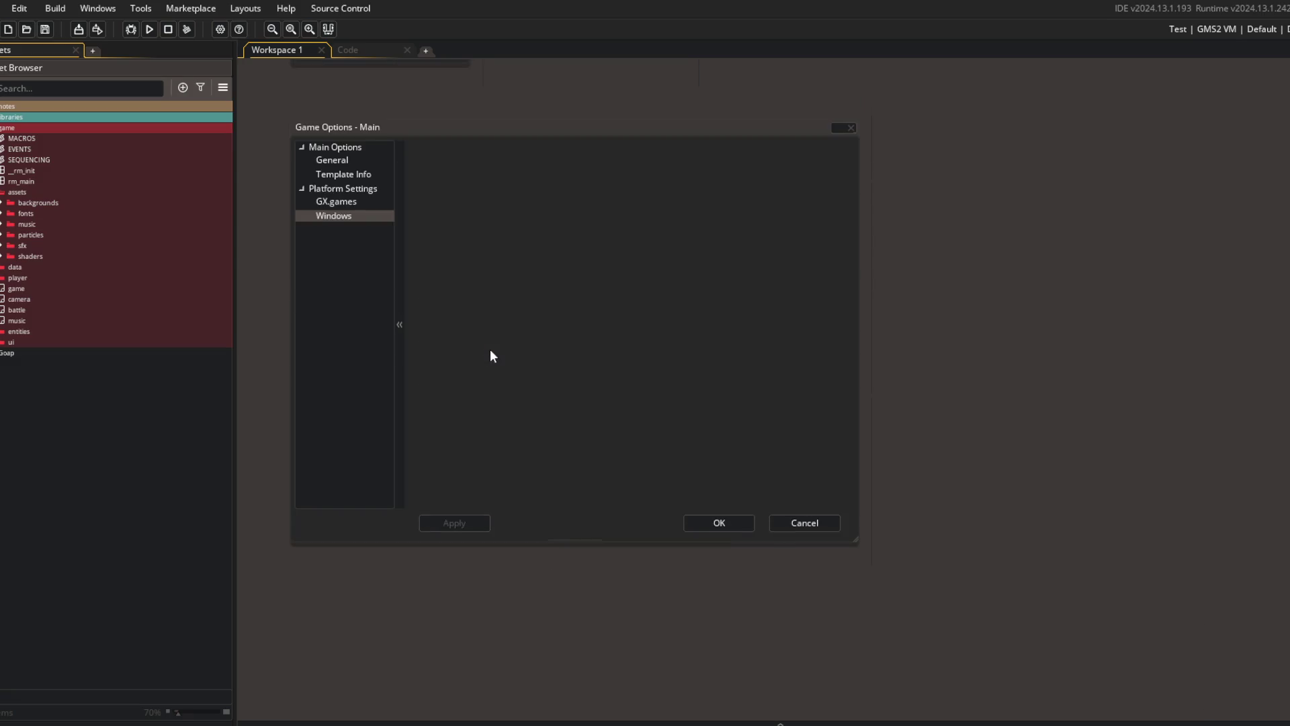
- Glance at the GX.games options, then show the Windows graphics options
{"action": "left_click", "coordinate": [344, 200]}
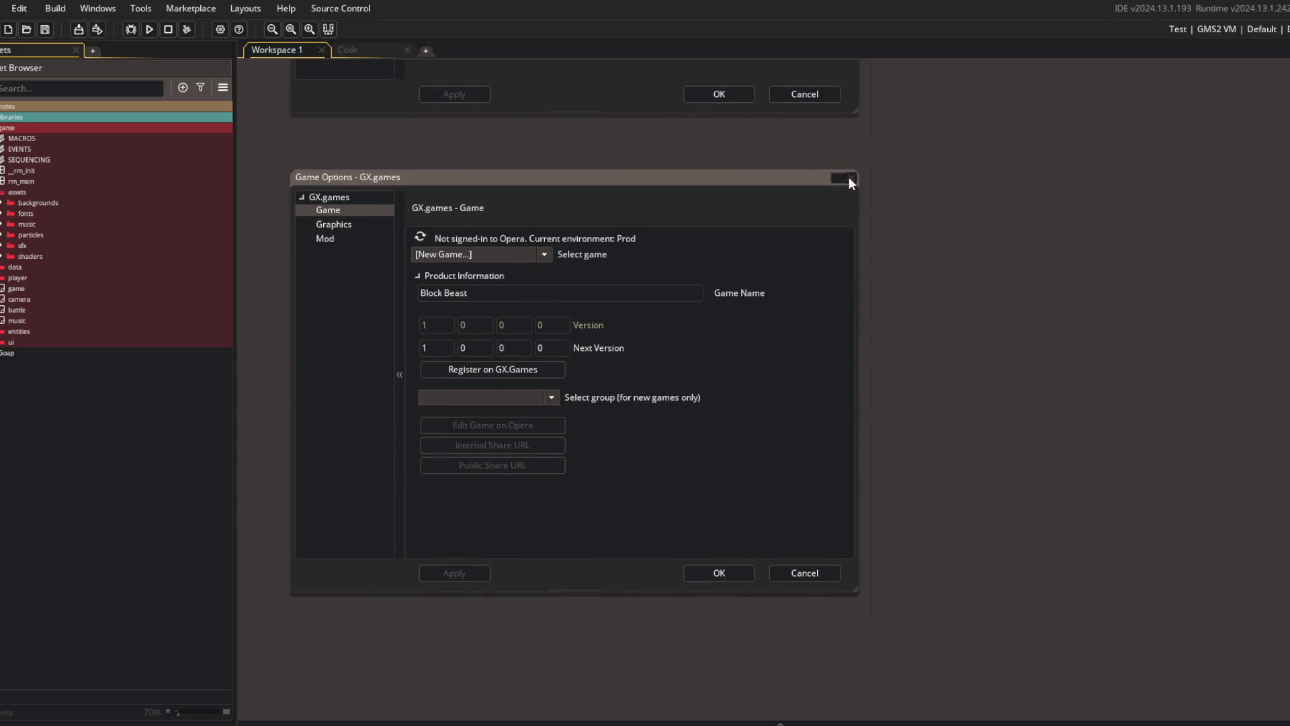
{"action": "left_click", "coordinate": [849, 176]}
{"action": "left_click", "coordinate": [336, 258]}
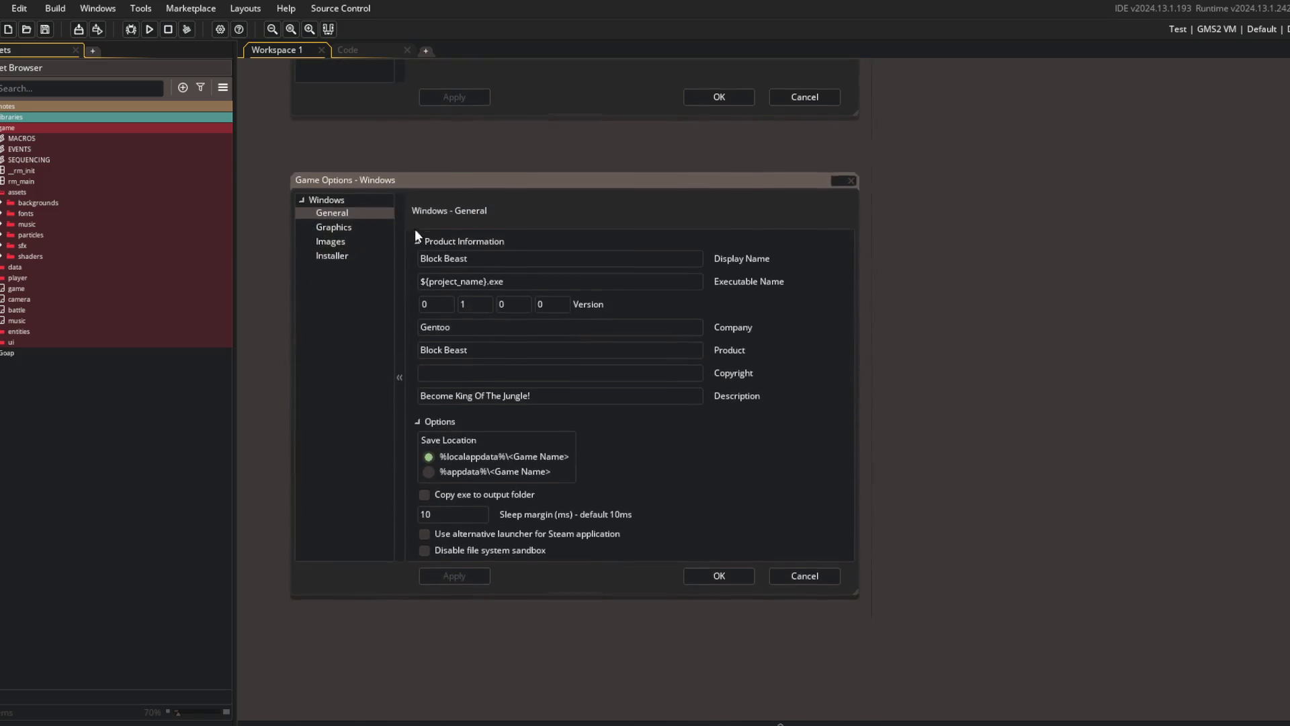
{"action": "left_click", "coordinate": [347, 226]}
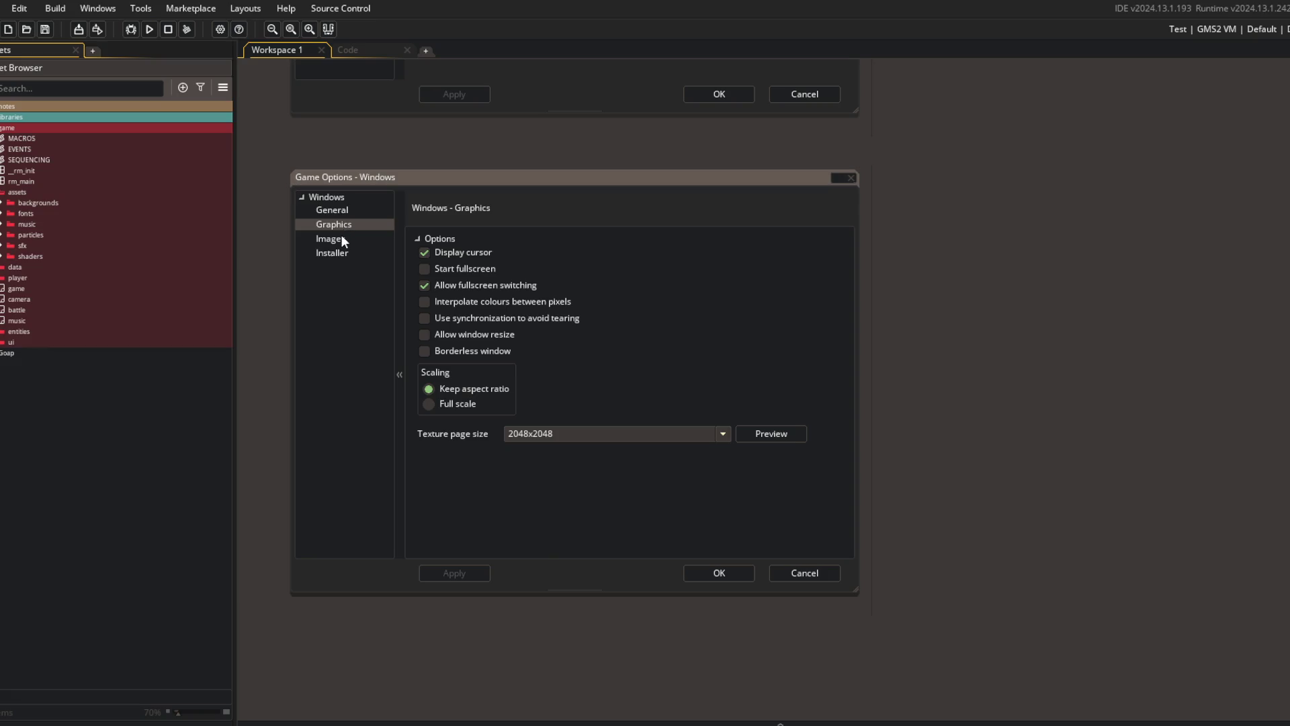
- Tick Start fullscreen and apply, then untick it and apply again
{"action": "left_click", "coordinate": [463, 270]}
{"action": "left_click", "coordinate": [454, 573]}
{"action": "left_click", "coordinate": [442, 268]}
{"action": "left_click", "coordinate": [454, 573]}
{"action": "scroll", "coordinate": [976, 308], "scroll_direction": "up", "scroll_amount": 4}
{"action": "key", "text": "ctrl+t"}
- Add '--- start project fullscreen' below line 92 of the todo note, then save and close it
{"action": "type", "text": "todo"}
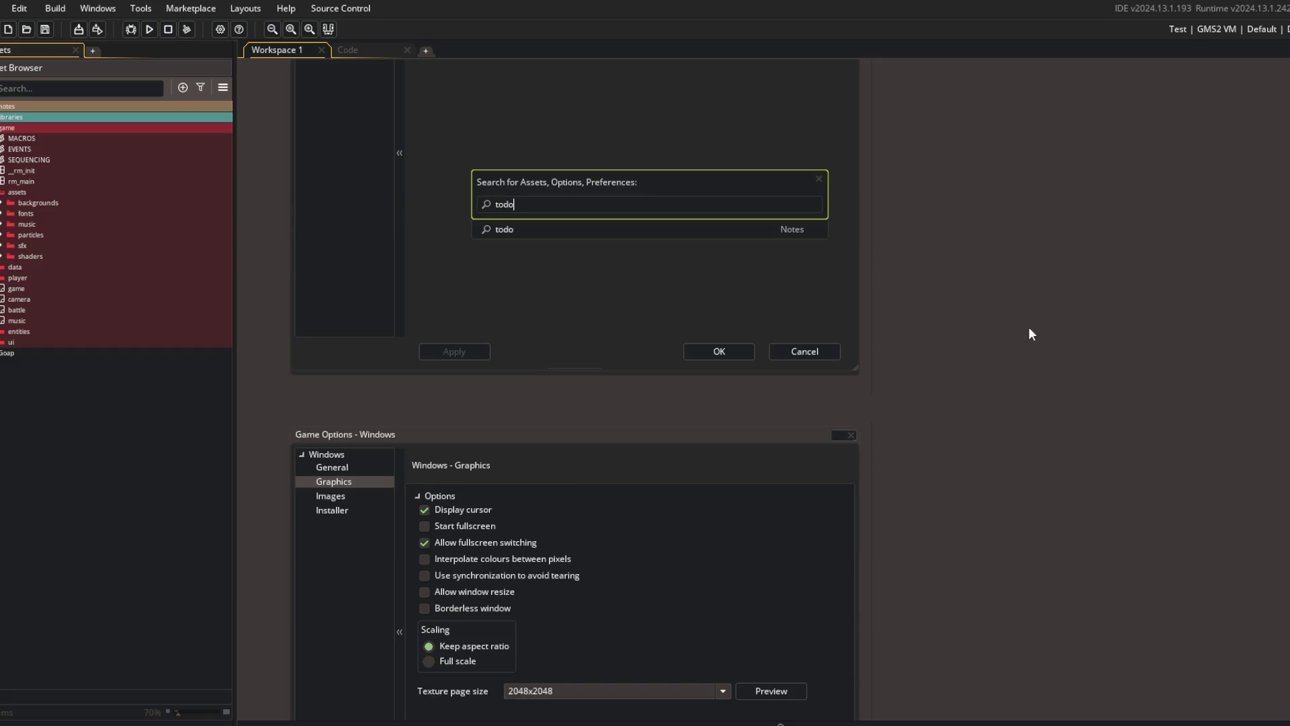
{"action": "key", "text": "Return"}
{"action": "scroll", "coordinate": [660, 352], "scroll_direction": "down", "scroll_amount": 10}
{"action": "scroll", "coordinate": [660, 353], "scroll_direction": "down", "scroll_amount": 10}
{"action": "scroll", "coordinate": [652, 370], "scroll_direction": "up", "scroll_amount": 4}
{"action": "left_click", "coordinate": [648, 377]}
{"action": "key", "text": "Return"}
{"action": "type", "text": "--- start project fullscreen"}
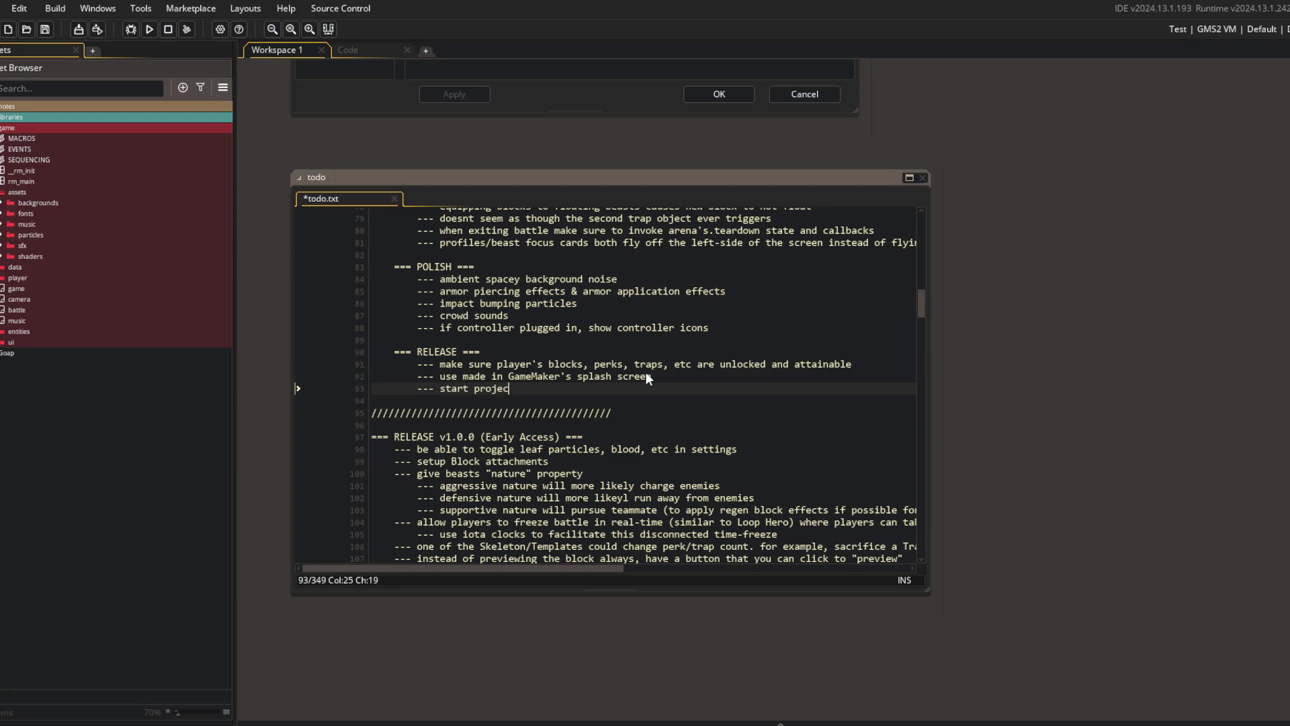
{"action": "key", "text": "ctrl+s"}
{"action": "key", "text": "ctrl+w"}
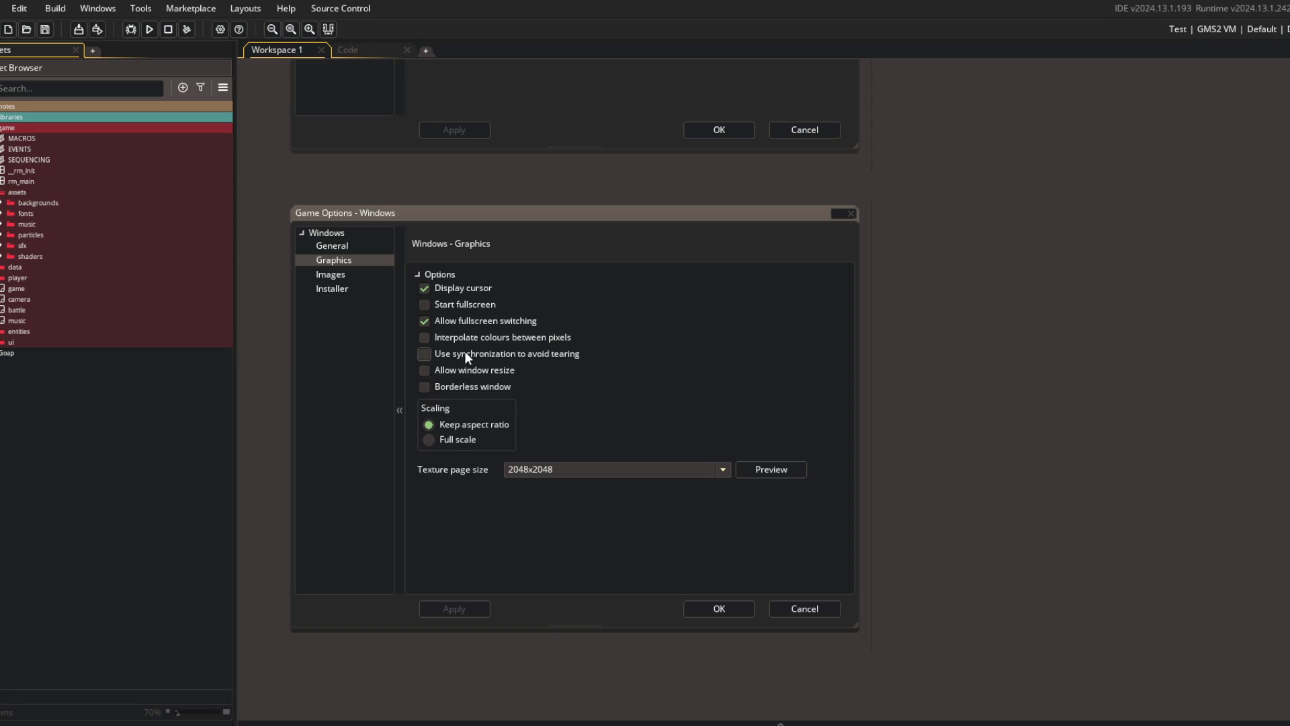
- Confirm the Windows Images options with OK and close the Downloads and MRMO folder windows
{"action": "left_click", "coordinate": [340, 277]}
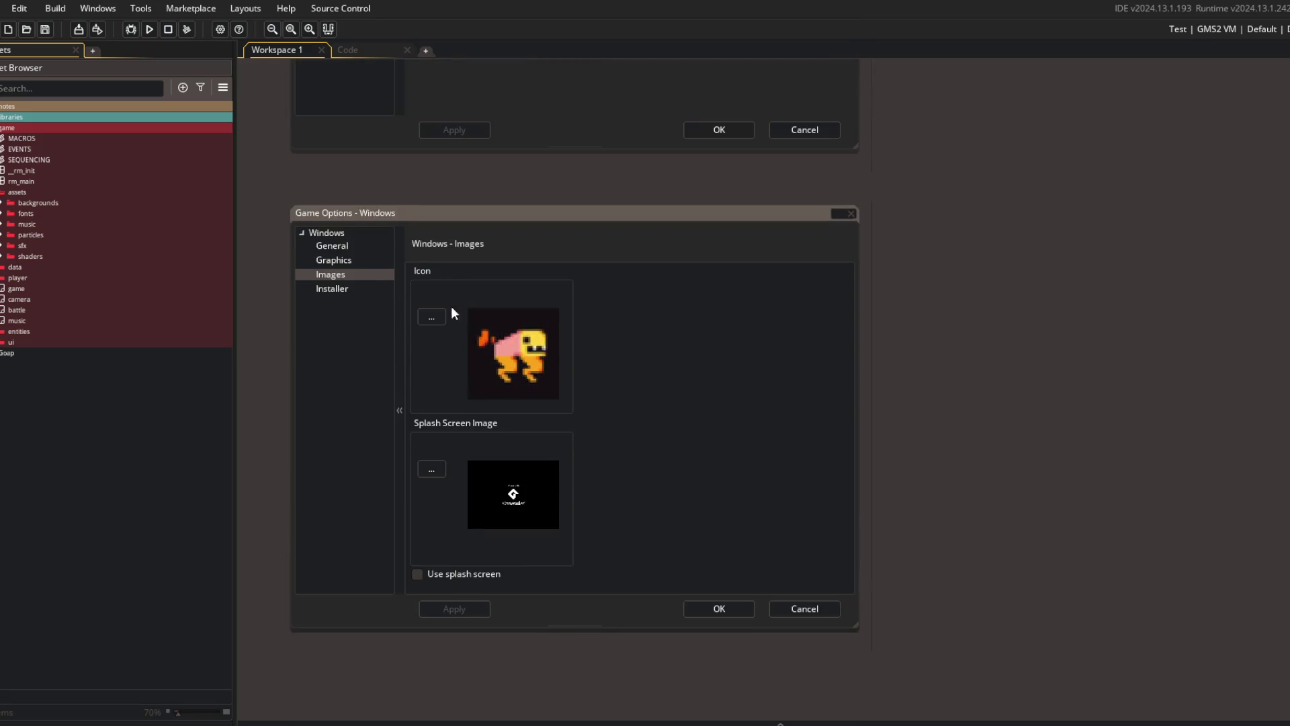
{"action": "left_click", "coordinate": [734, 606]}
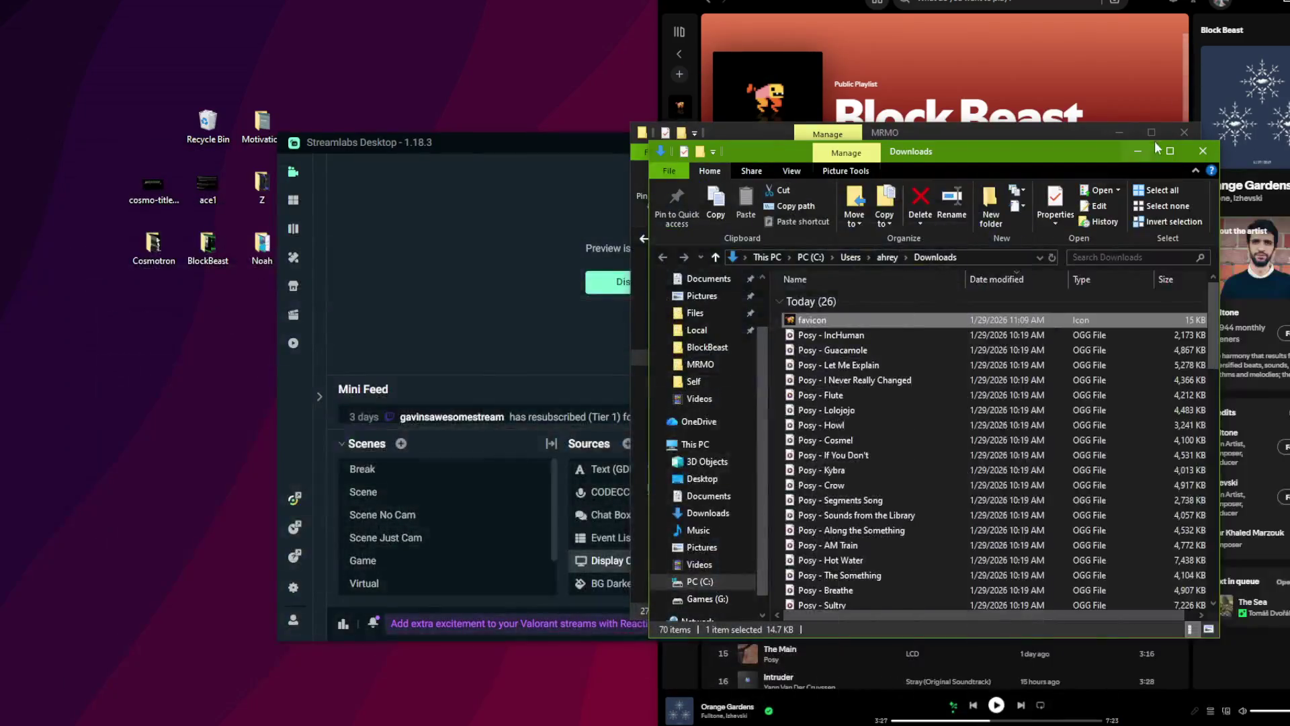
{"action": "left_click", "coordinate": [1202, 152]}
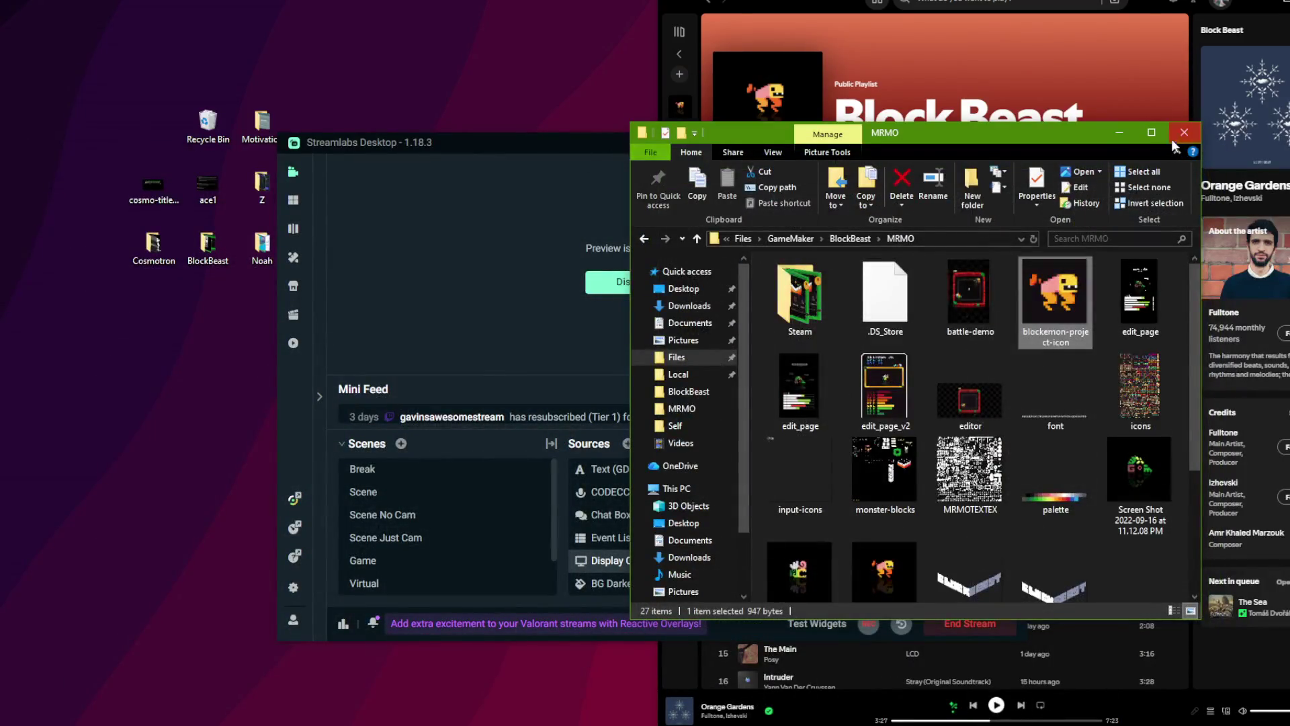
{"action": "left_click", "coordinate": [1182, 133]}
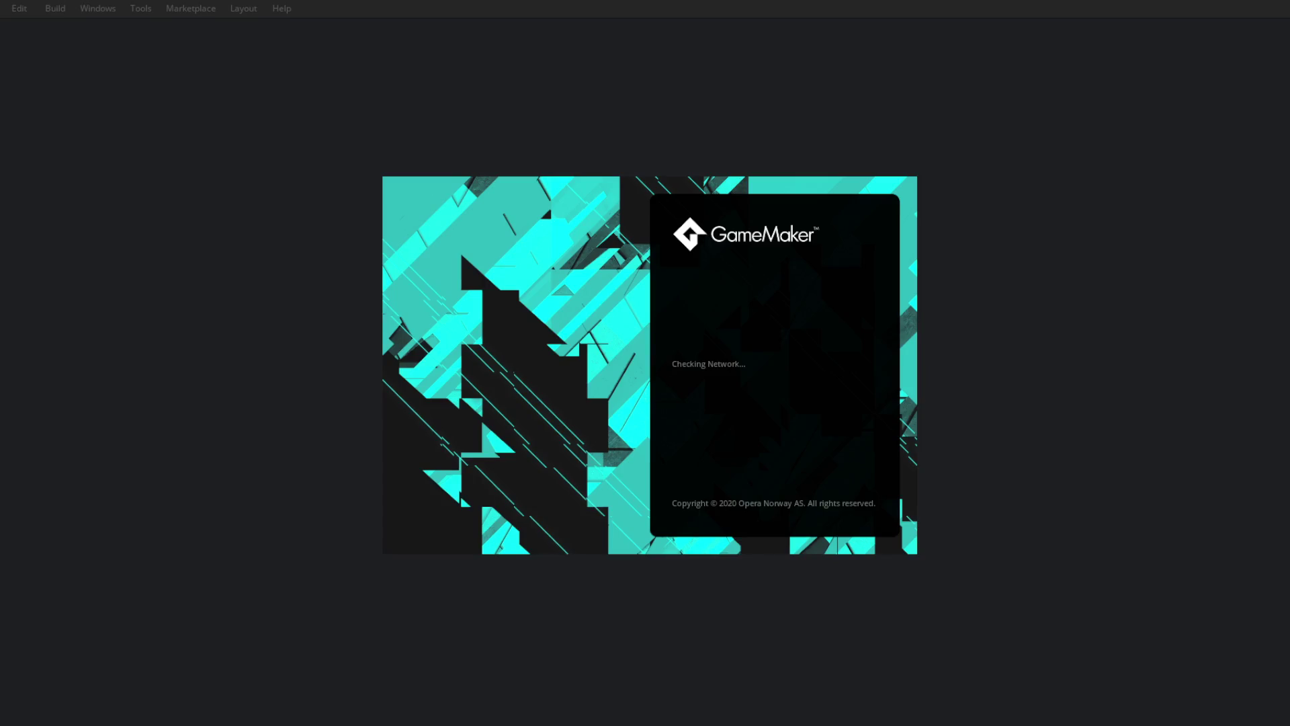
- Unhide the brb Text (GDI+) overlay in Streamlabs and return to GameMaker
{"action": "key", "text": "alt+Tab"}
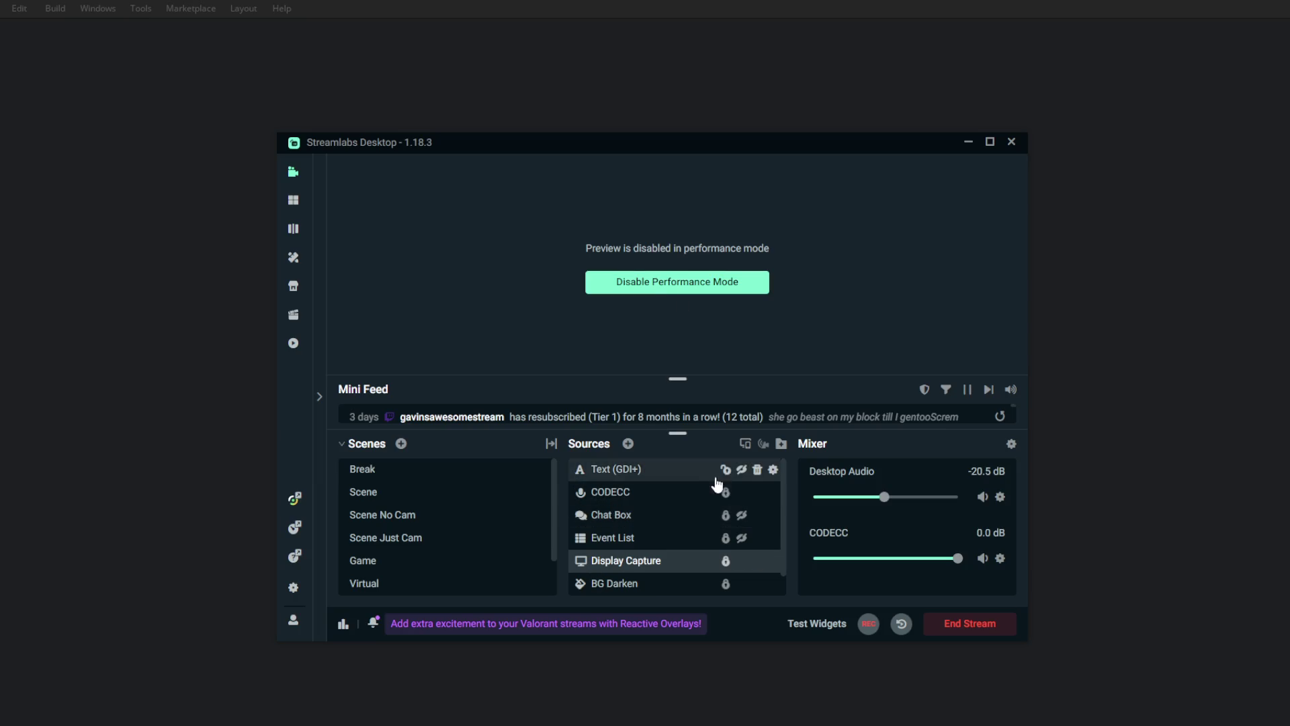
{"action": "left_click", "coordinate": [745, 468]}
{"action": "left_click", "coordinate": [743, 470]}
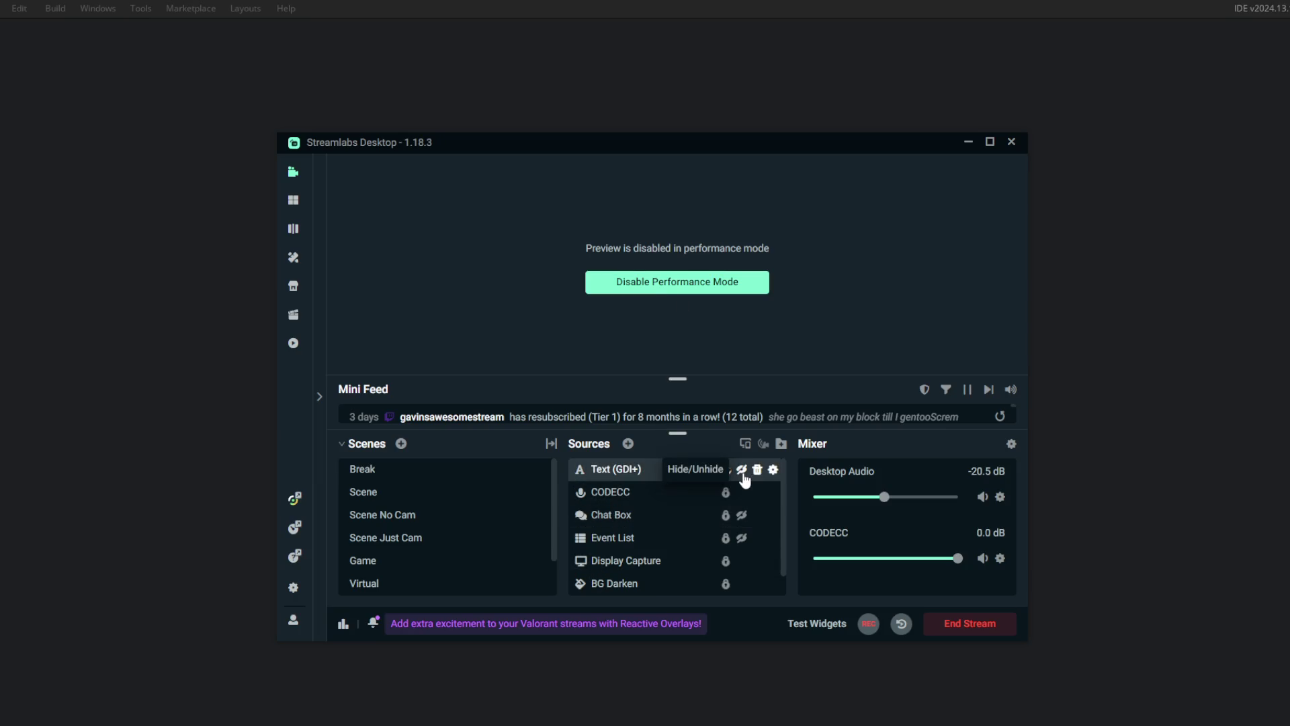
{"action": "left_click", "coordinate": [1086, 225]}
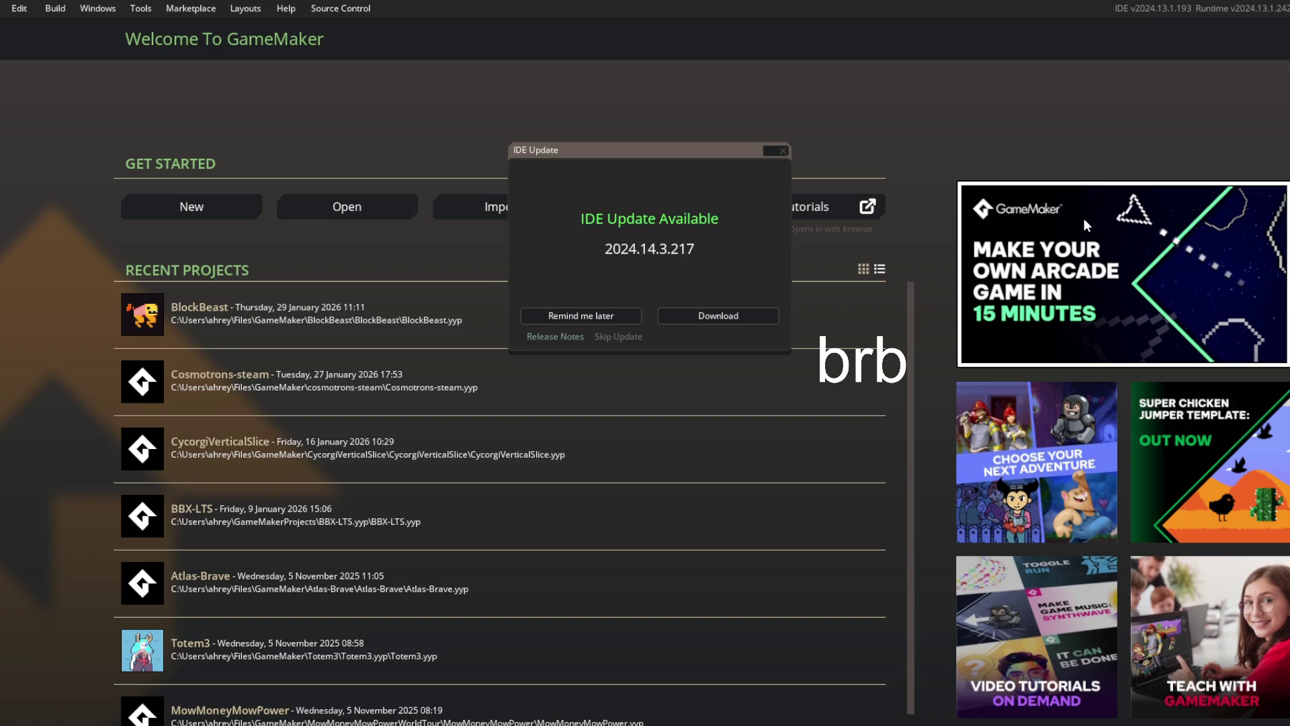
- Postpone the 2024.14.3.217 IDE update with Remind me later so BlockBeast loads
{"action": "left_click", "coordinate": [579, 316]}
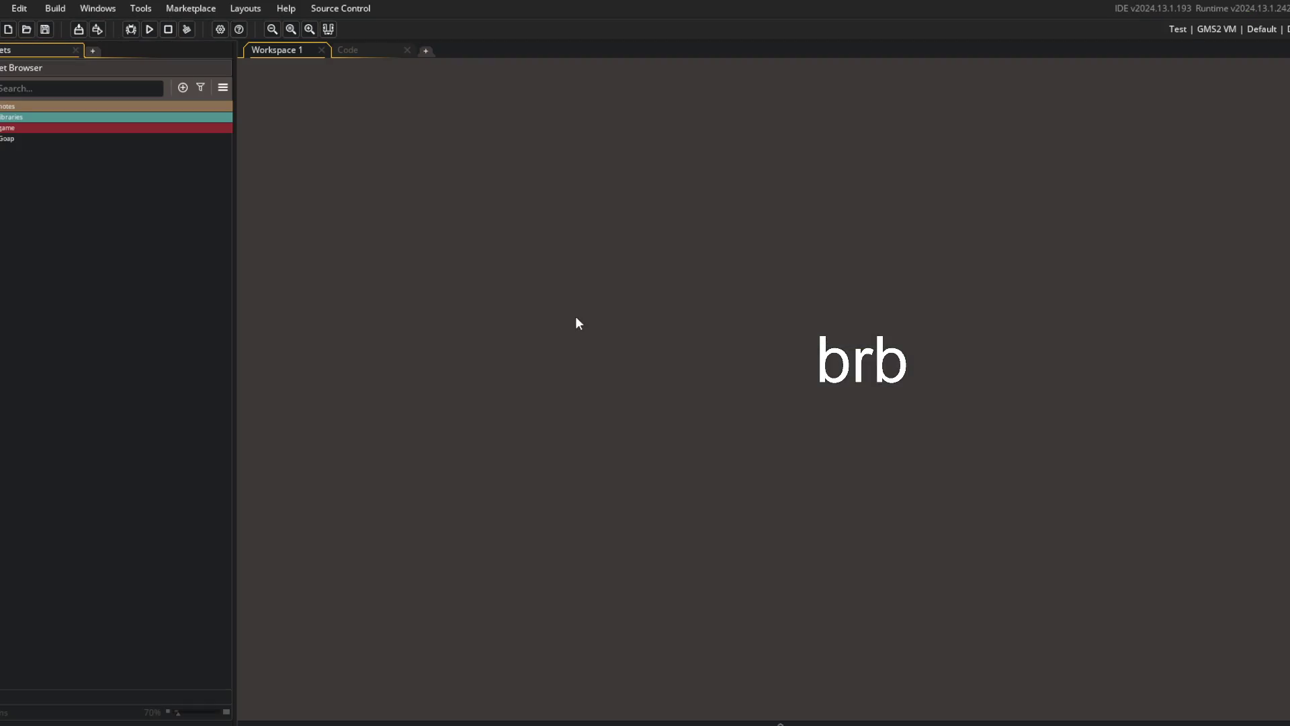
- Hide the brb Text (GDI+) overlay in Streamlabs, then run Block Beast from GameMaker
{"action": "key", "text": "alt+Tab"}
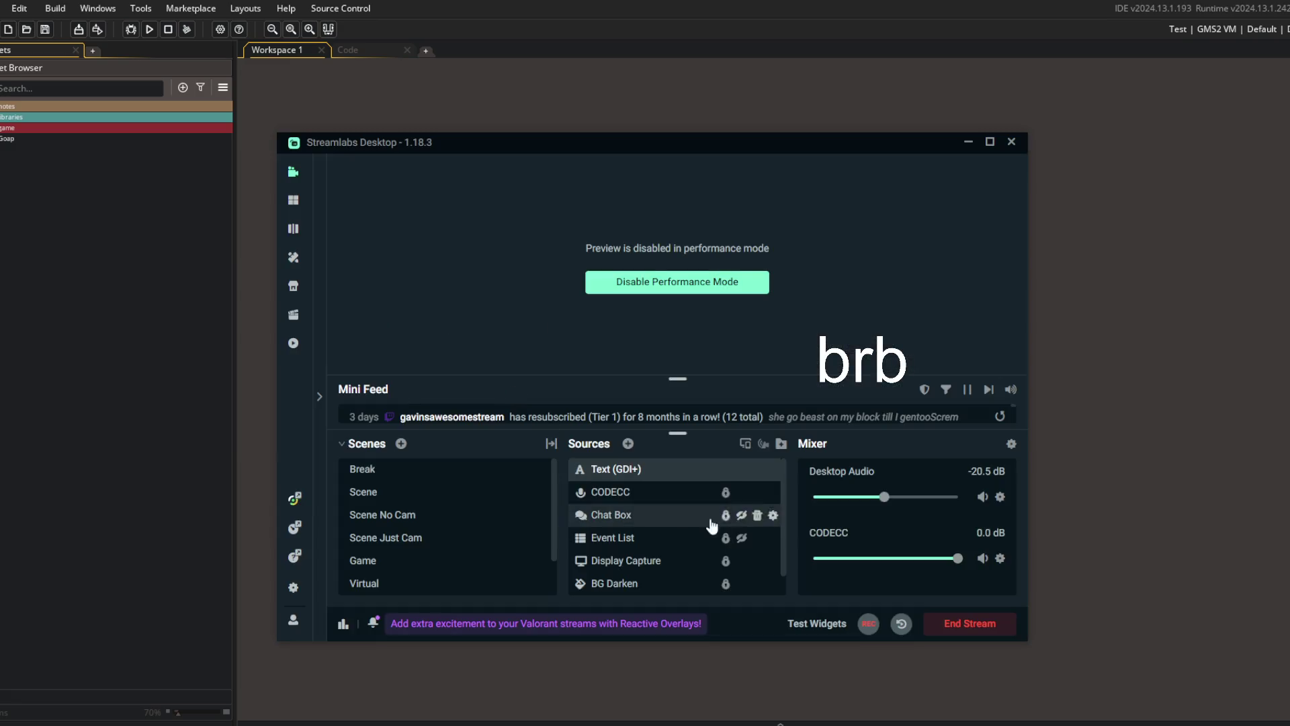
{"action": "left_click", "coordinate": [741, 470]}
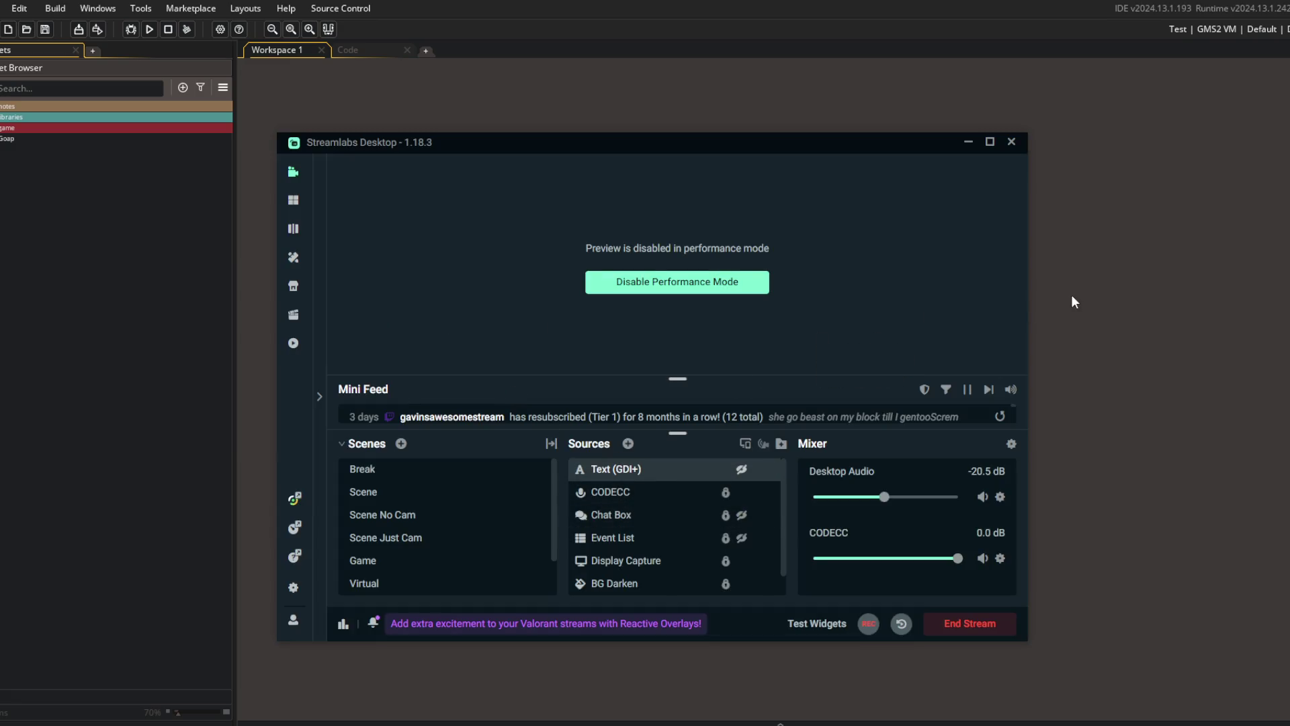
{"action": "left_click", "coordinate": [1071, 295]}
{"action": "left_click", "coordinate": [149, 31]}
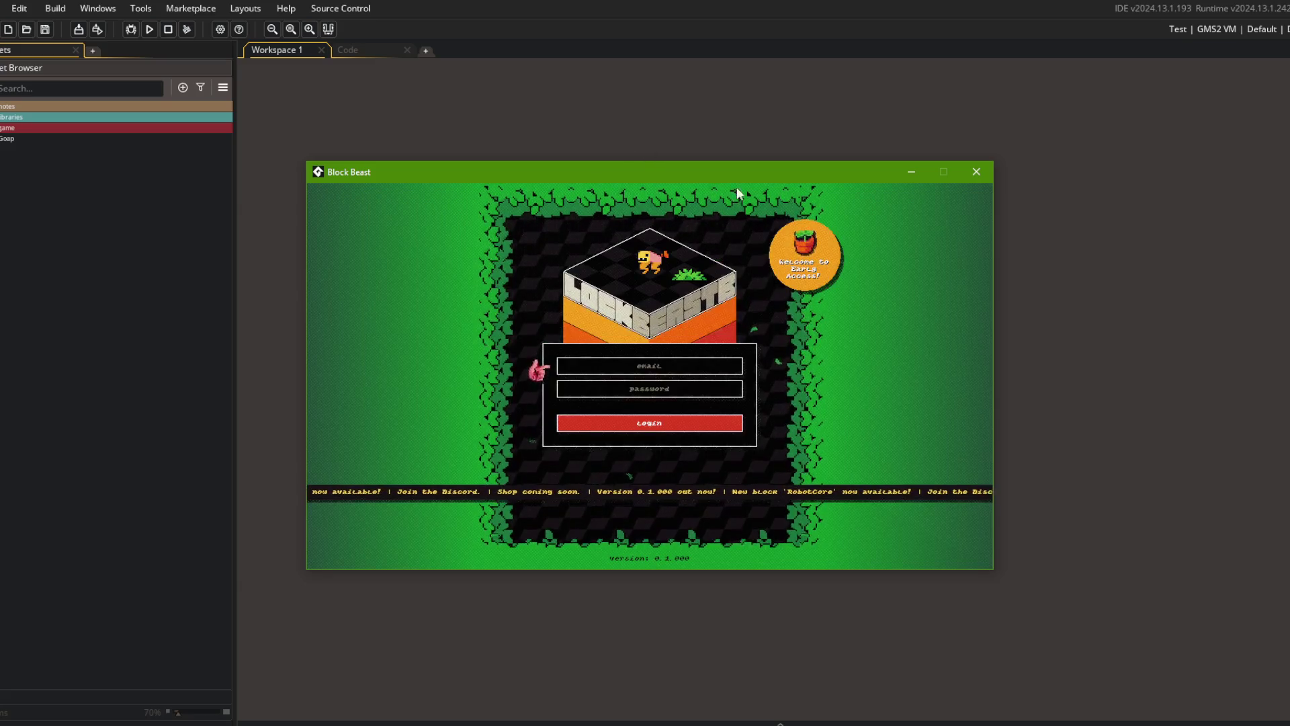
- Close the game and search the web for 'gamemaker window icon' in a new tab
{"action": "left_click", "coordinate": [976, 172]}
{"action": "key", "text": "alt+Tab"}
{"action": "key", "text": "ctrl+t"}
{"action": "type", "text": "gamemaker window icon"}
{"action": "key", "text": "Return"}
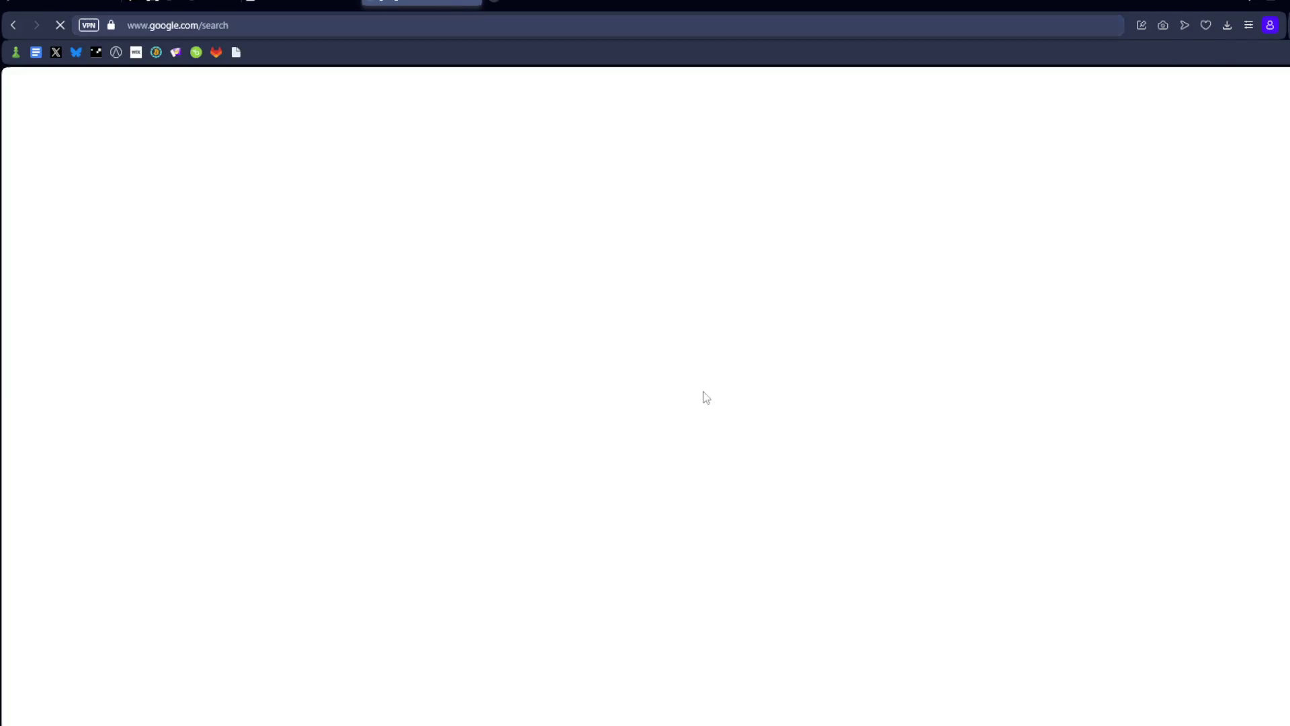
- Open the r/gamemaker icon thread and follow its recommended 'this converter' link
{"action": "left_click", "coordinate": [321, 529]}
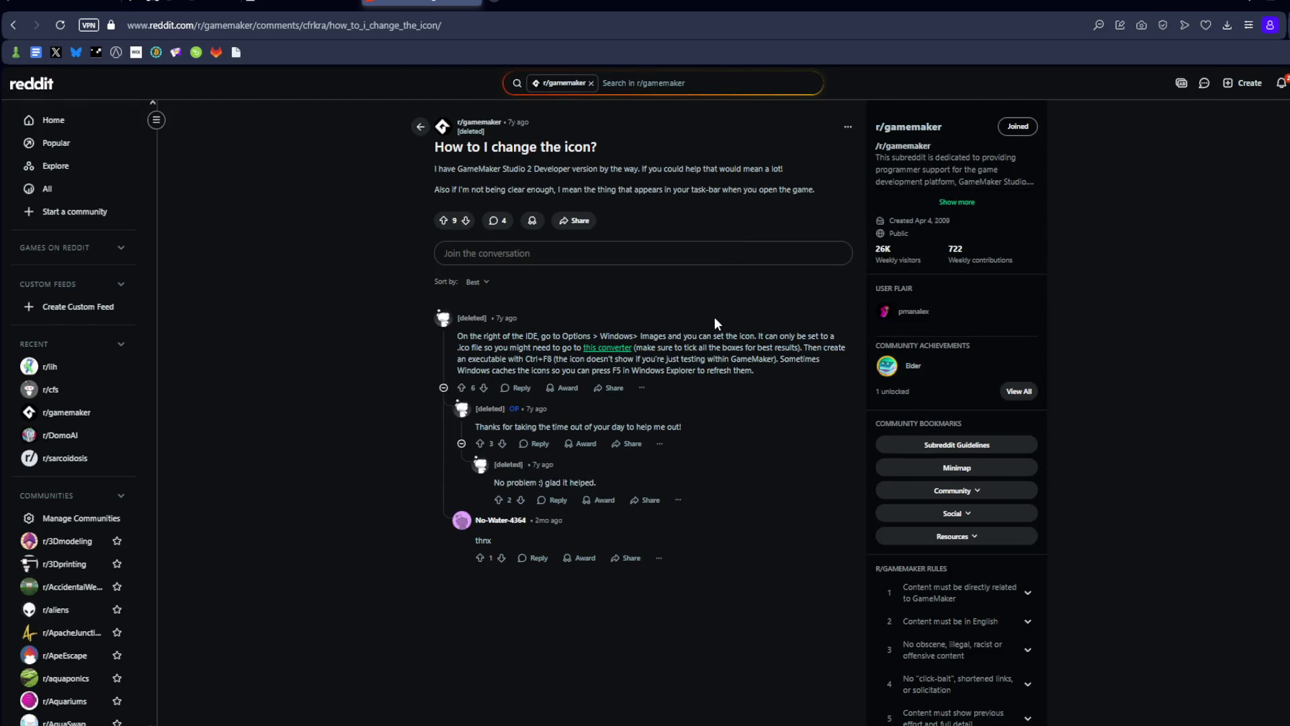
{"action": "left_click_drag", "start_coordinate": [485, 348], "coordinate": [591, 336]}
{"action": "left_click", "coordinate": [745, 288]}
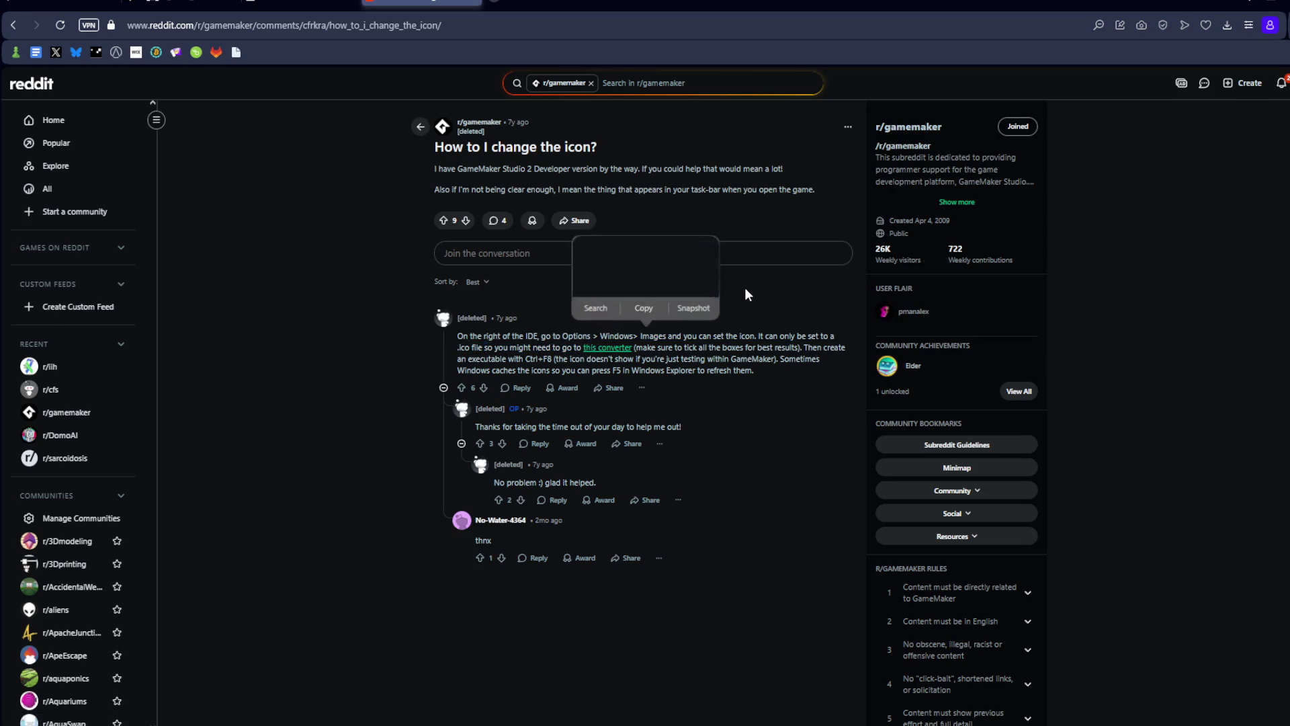
{"action": "left_click", "coordinate": [614, 350]}
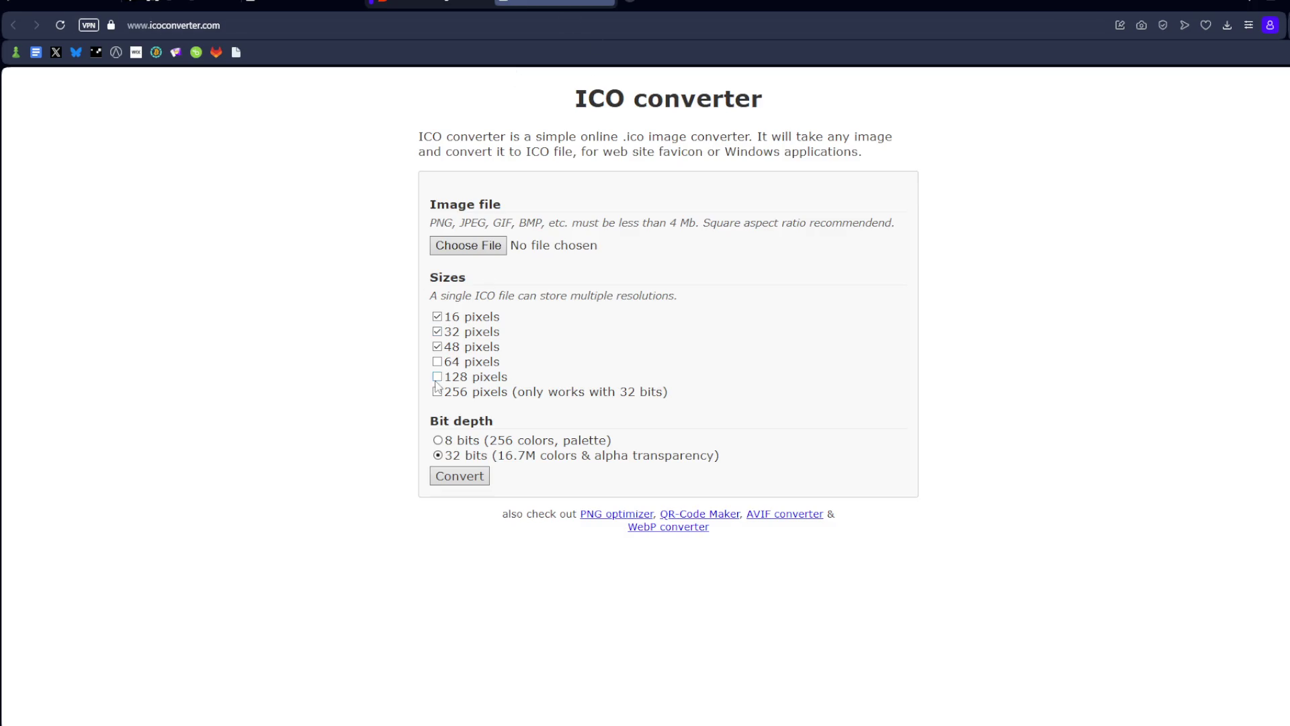
- Tick the 64, 128 and 256 pixel sizes in the ICO converter
{"action": "left_click", "coordinate": [438, 362]}
{"action": "left_click", "coordinate": [437, 377]}
{"action": "left_click", "coordinate": [438, 392]}
- Convert blockemon-project-icon to favicon (1).ico and open GameMaker's Game Options
{"action": "left_click", "coordinate": [468, 245]}
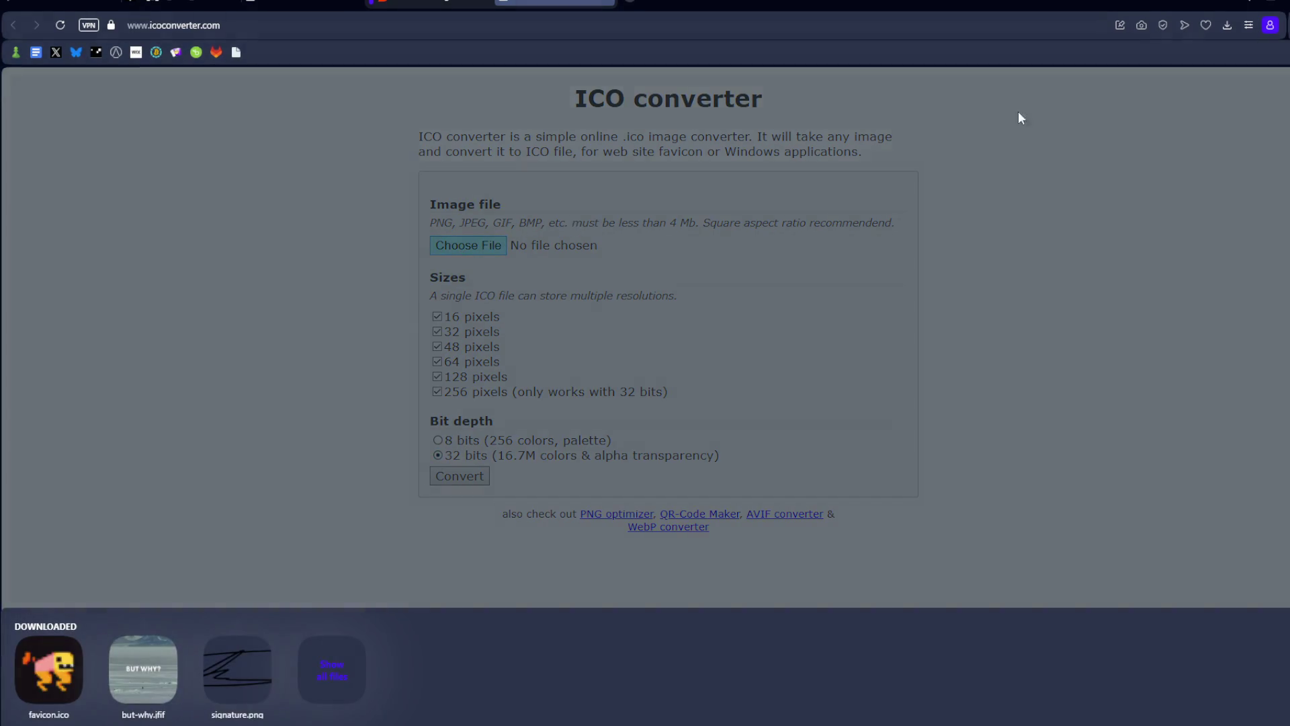
{"action": "left_click", "coordinate": [325, 673]}
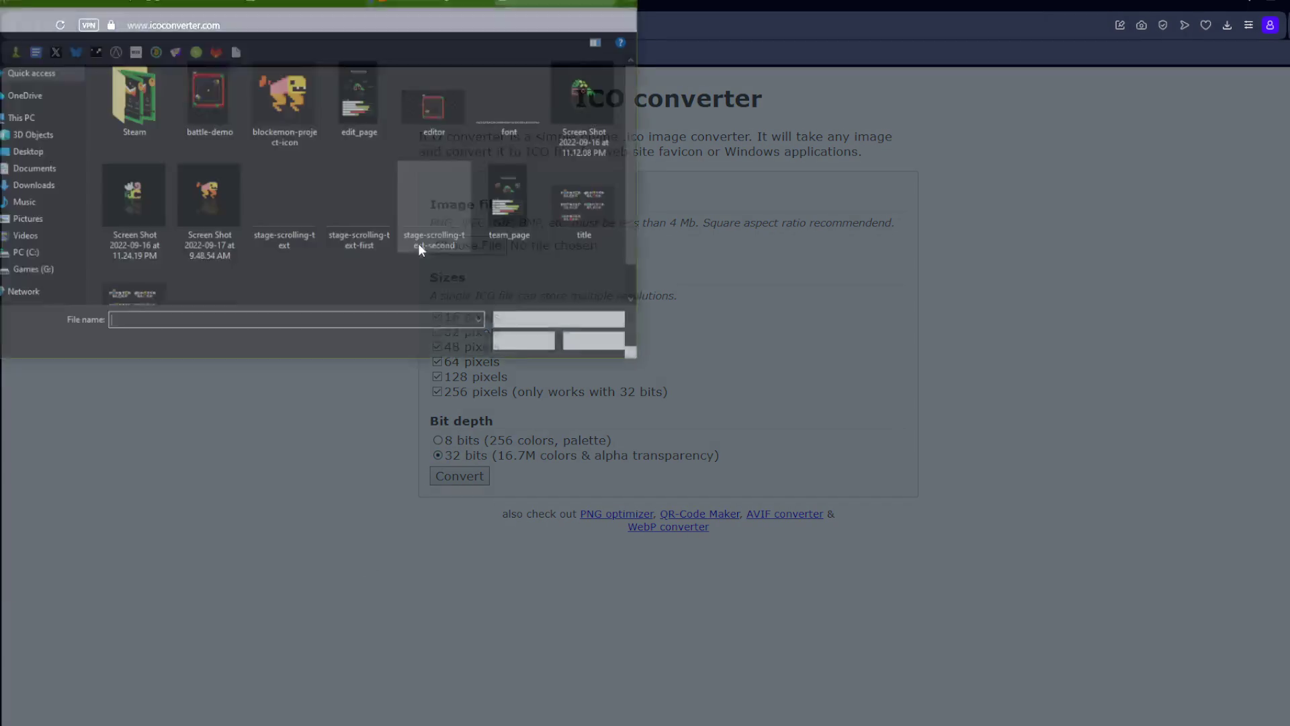
{"action": "left_click", "coordinate": [268, 99]}
{"action": "left_click", "coordinate": [528, 344]}
{"action": "left_click", "coordinate": [460, 475]}
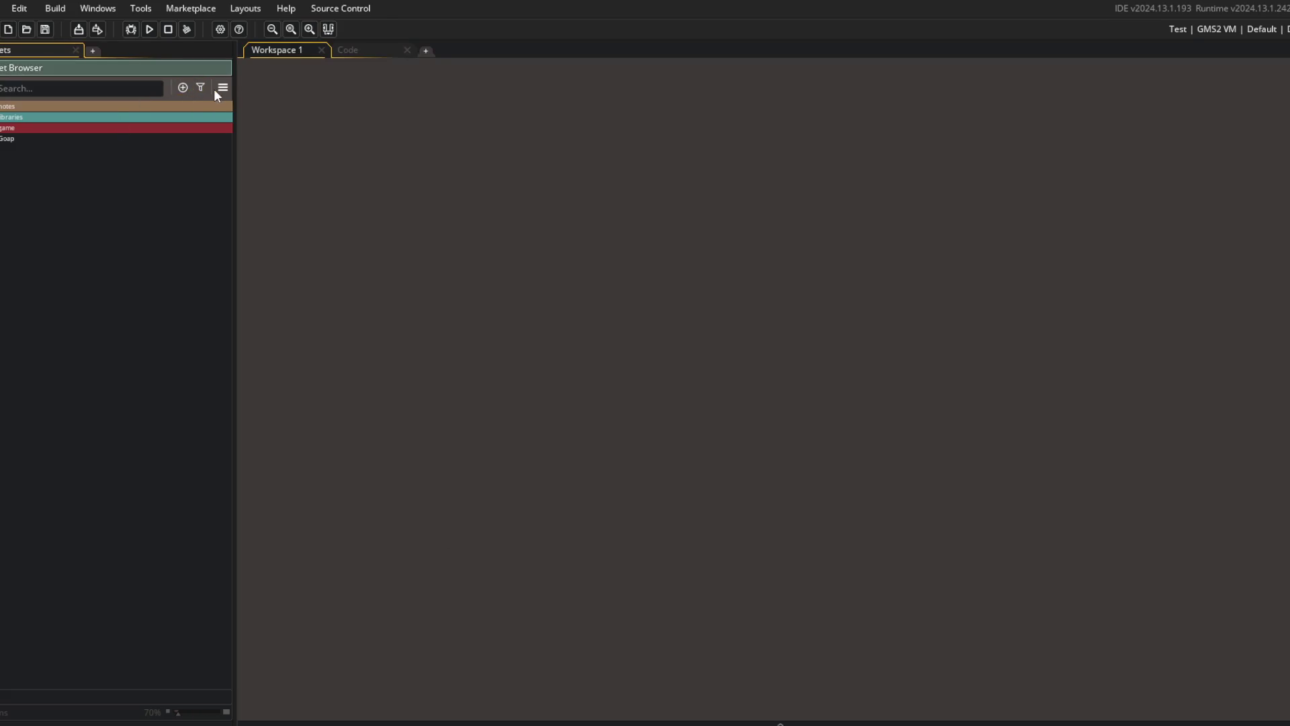
{"action": "left_click", "coordinate": [220, 90]}
{"action": "left_click", "coordinate": [248, 123]}
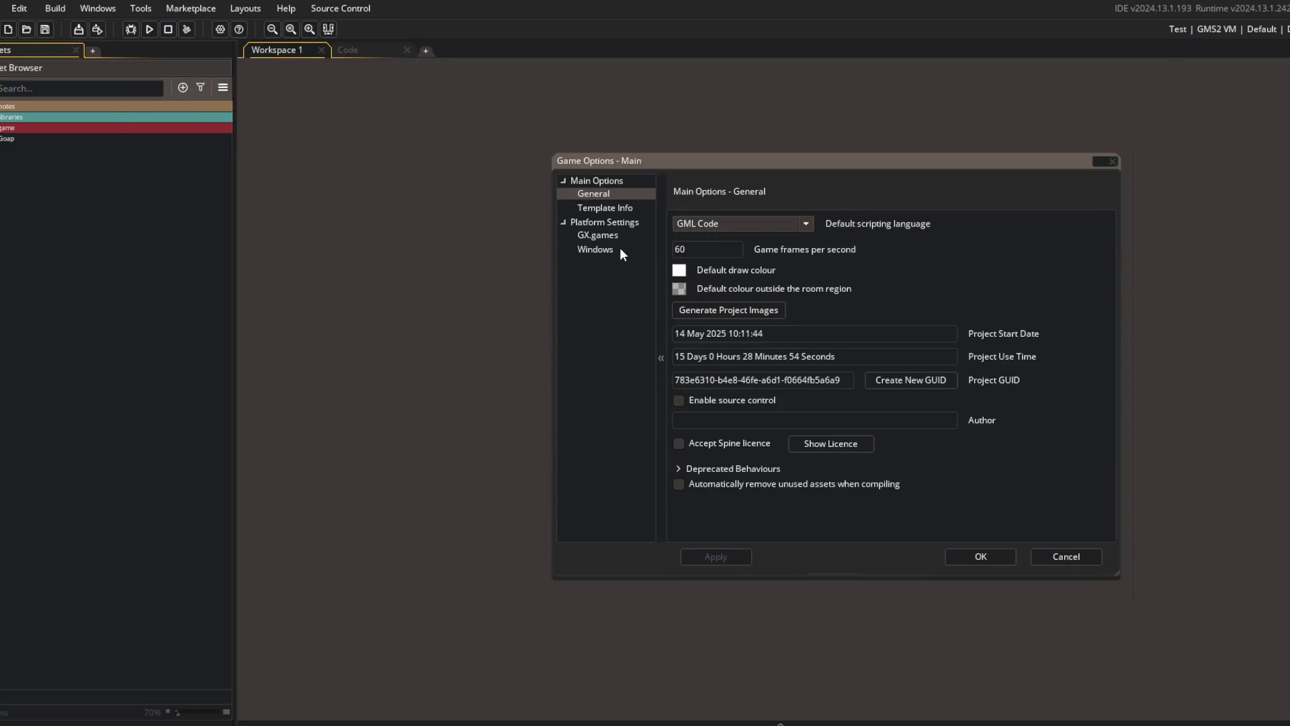
- Load favicon (1) as the Windows game icon under Game Options > Windows > Images
{"action": "left_click", "coordinate": [619, 248]}
{"action": "left_click", "coordinate": [624, 226]}
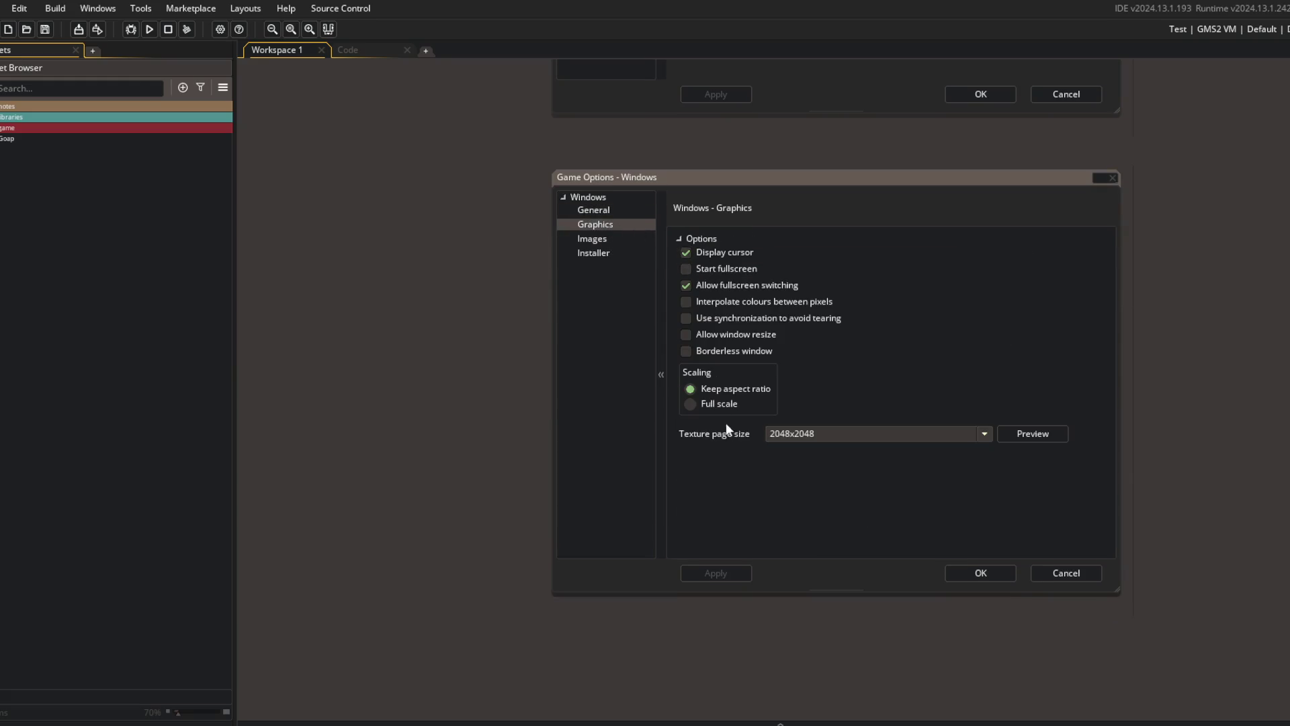
{"action": "left_click", "coordinate": [592, 239]}
{"action": "left_click", "coordinate": [692, 281]}
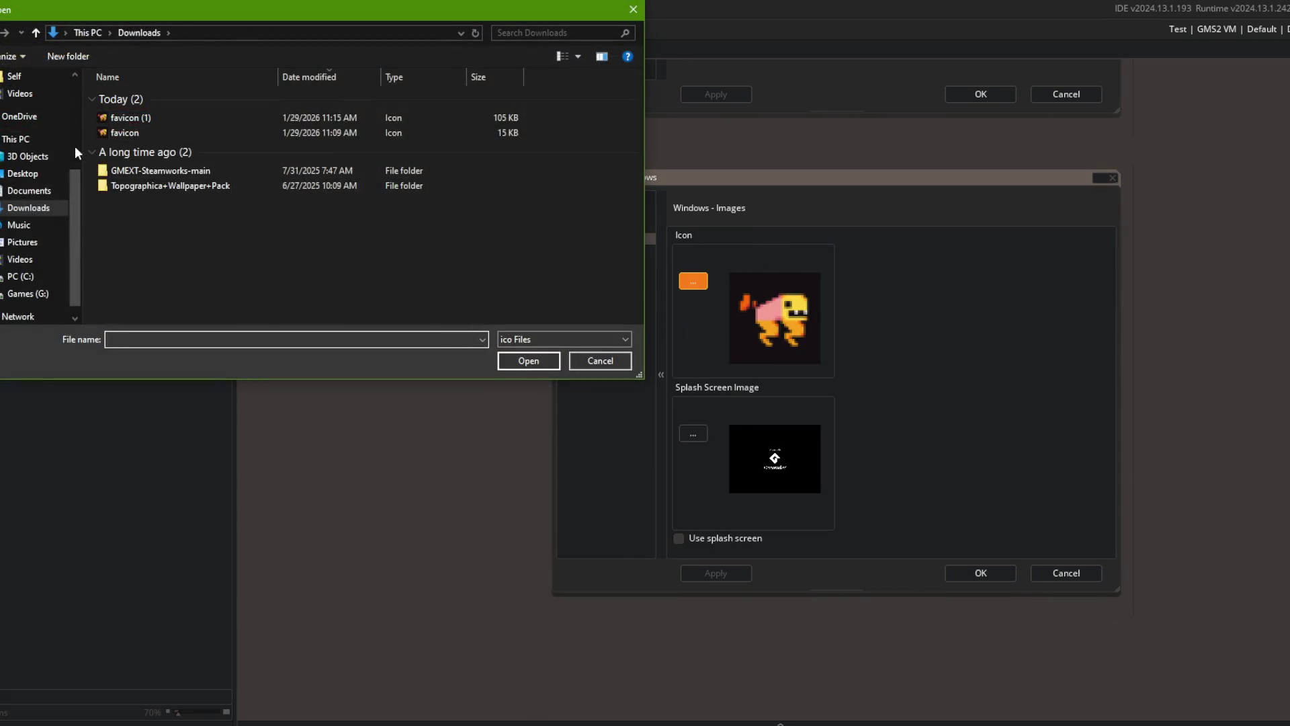
{"action": "left_click", "coordinate": [155, 117]}
{"action": "left_click", "coordinate": [537, 363]}
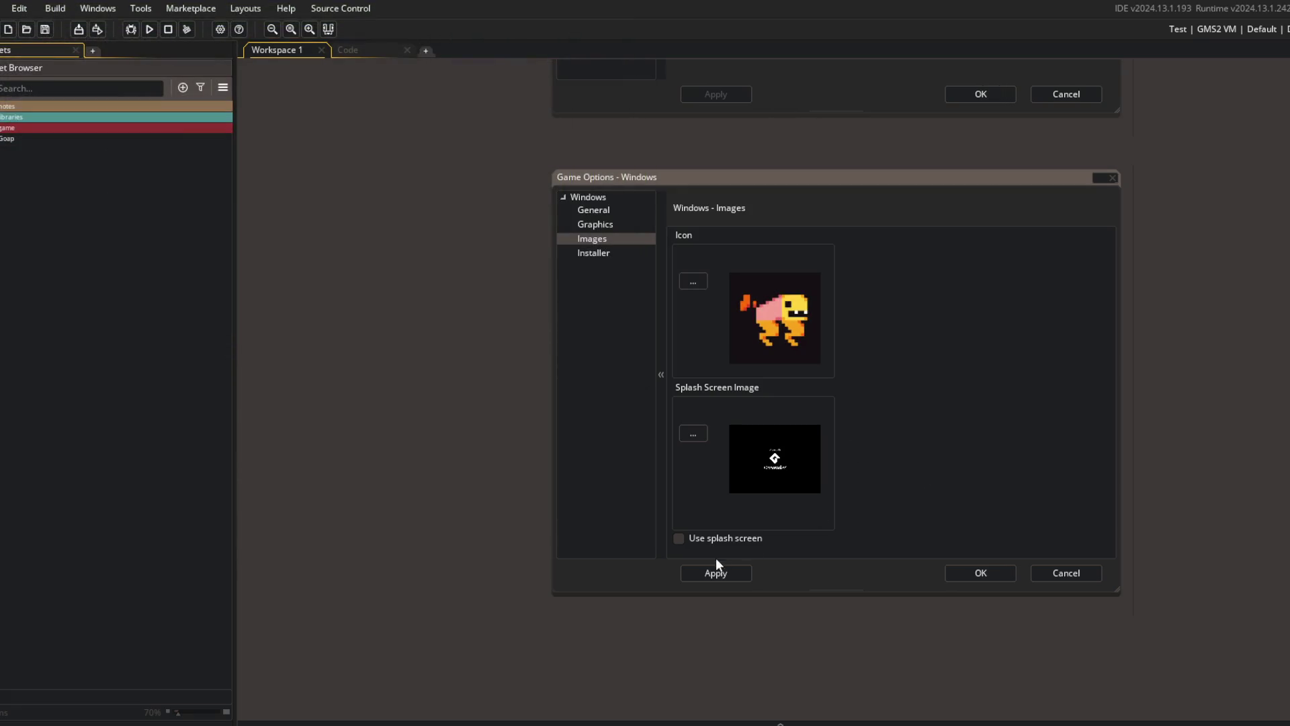
- Save the Game Options, test-run Block Beast to check the icon, and close it
{"action": "left_click", "coordinate": [967, 571]}
{"action": "left_click", "coordinate": [150, 29]}
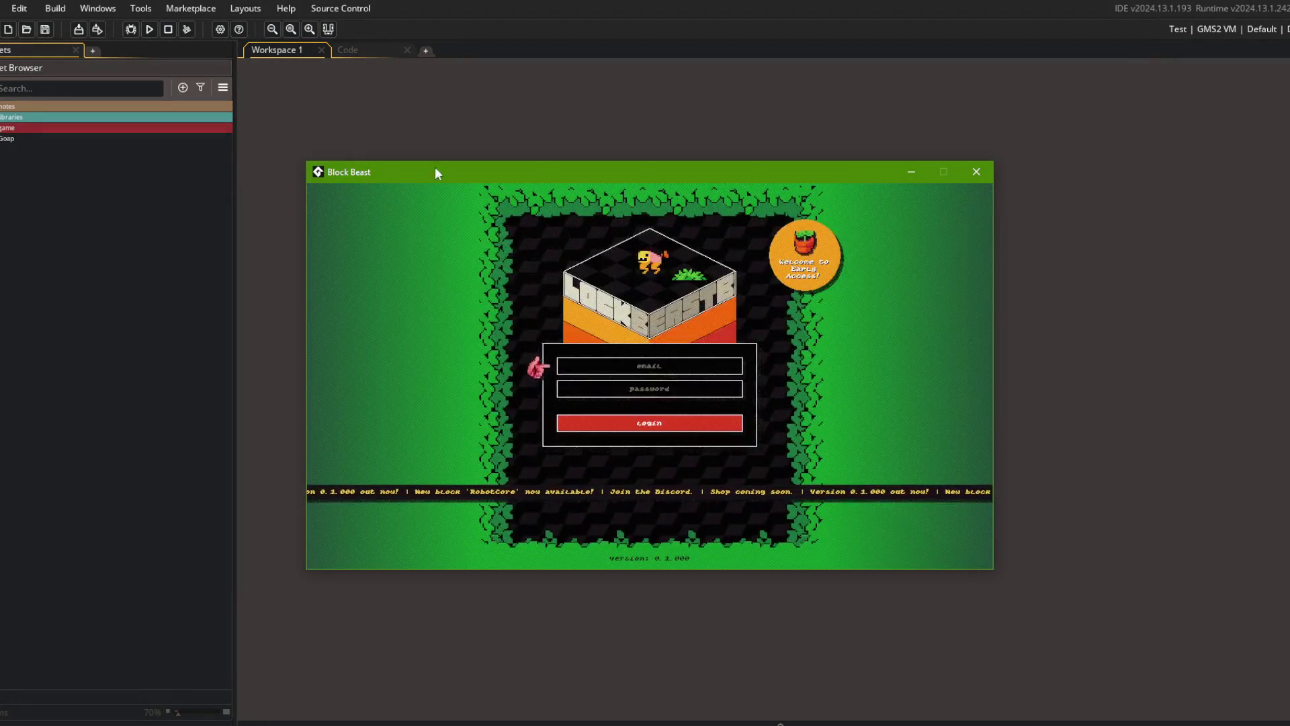
{"action": "left_click", "coordinate": [976, 171]}
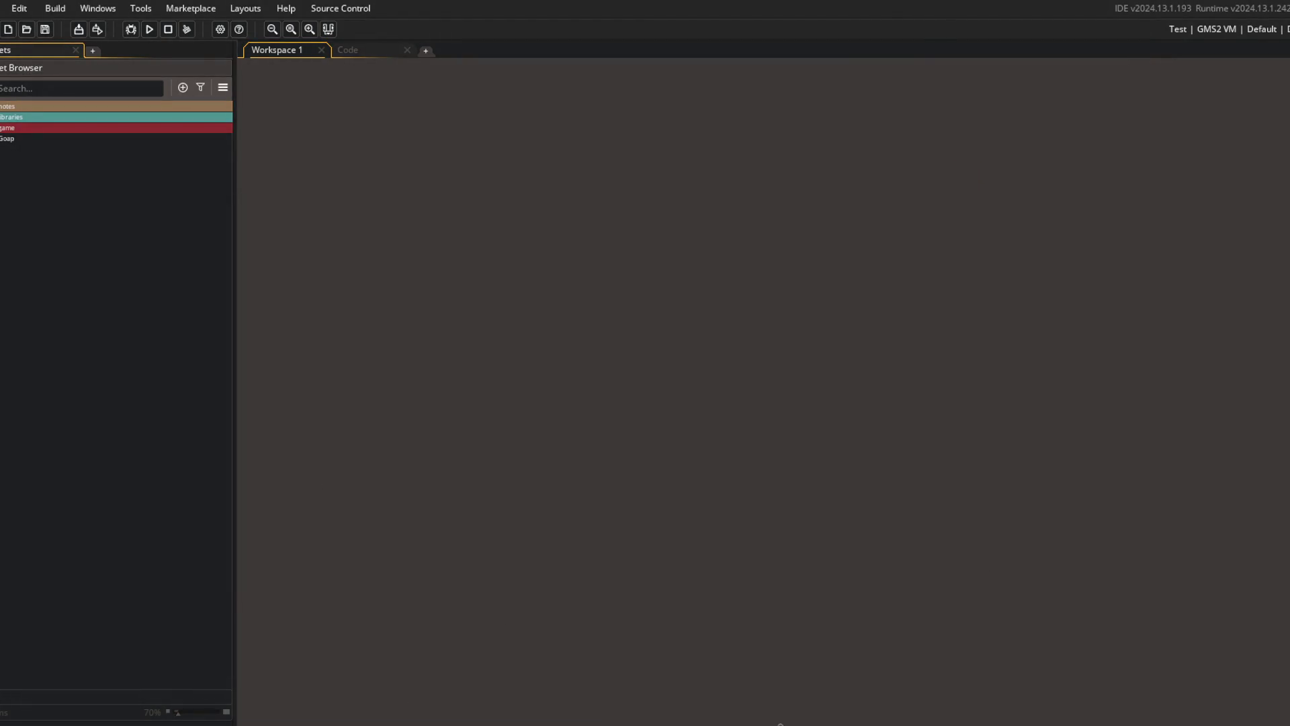
- Reopen the Windows icon images in Game Options and open the Downloads folder in File Explorer
{"action": "key", "text": "alt+Tab"}
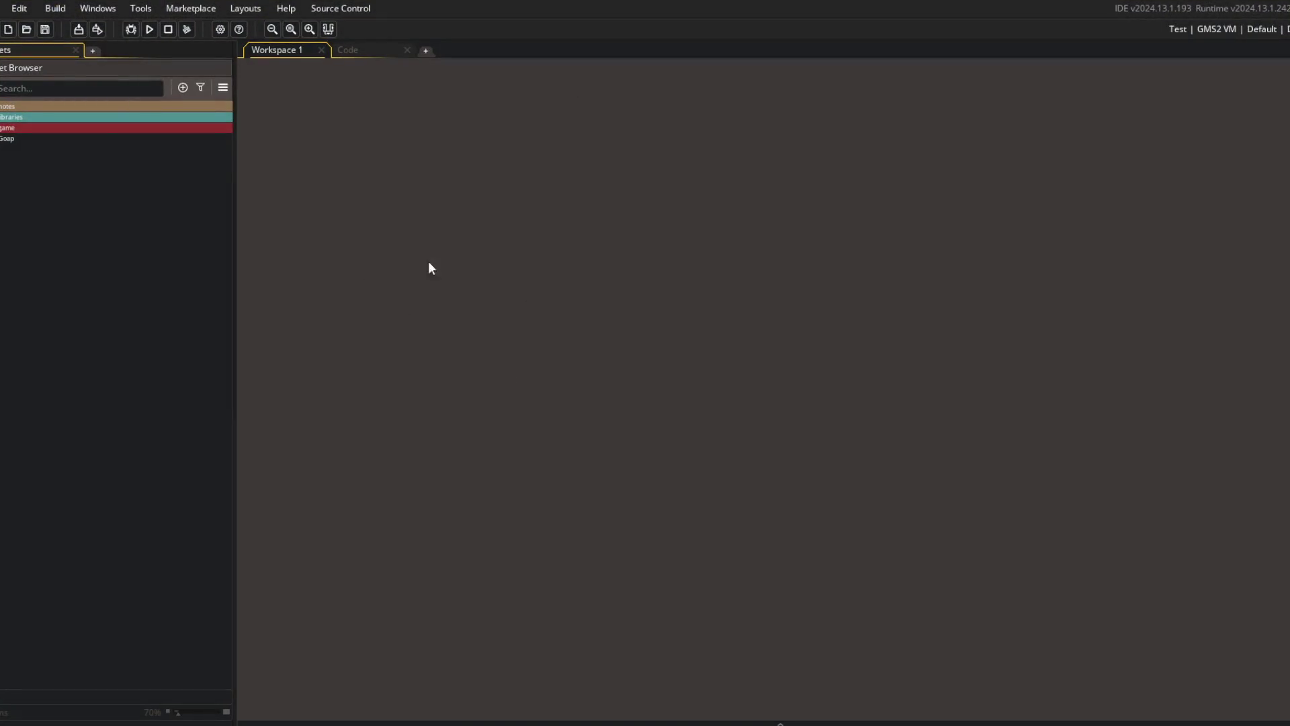
{"action": "left_click", "coordinate": [223, 87]}
{"action": "left_click", "coordinate": [258, 120]}
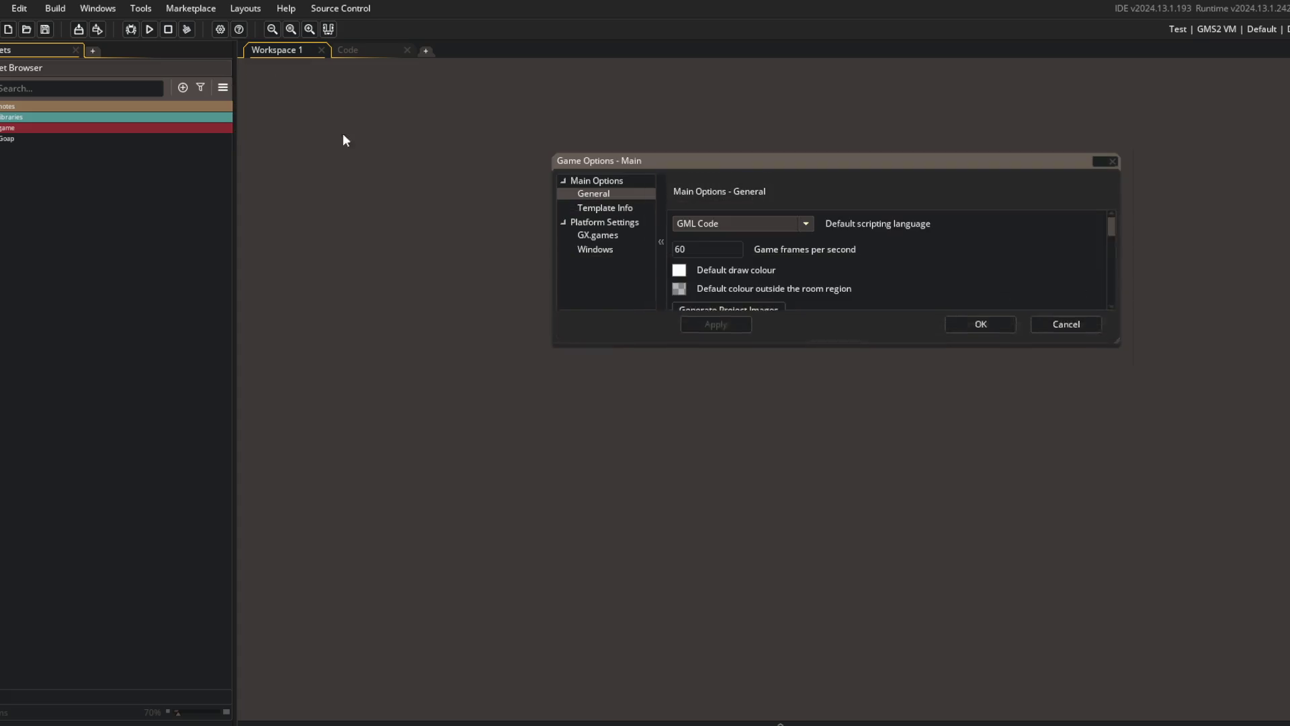
{"action": "left_click", "coordinate": [591, 248]}
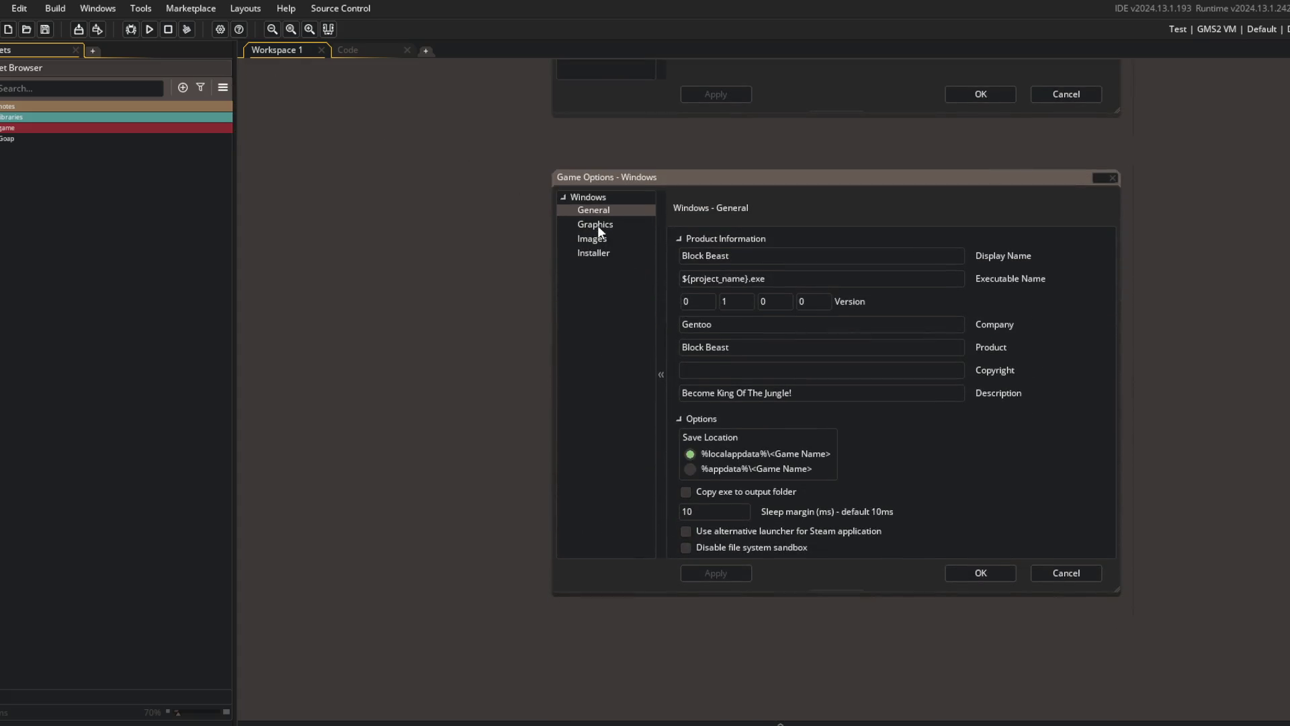
{"action": "left_click", "coordinate": [597, 239]}
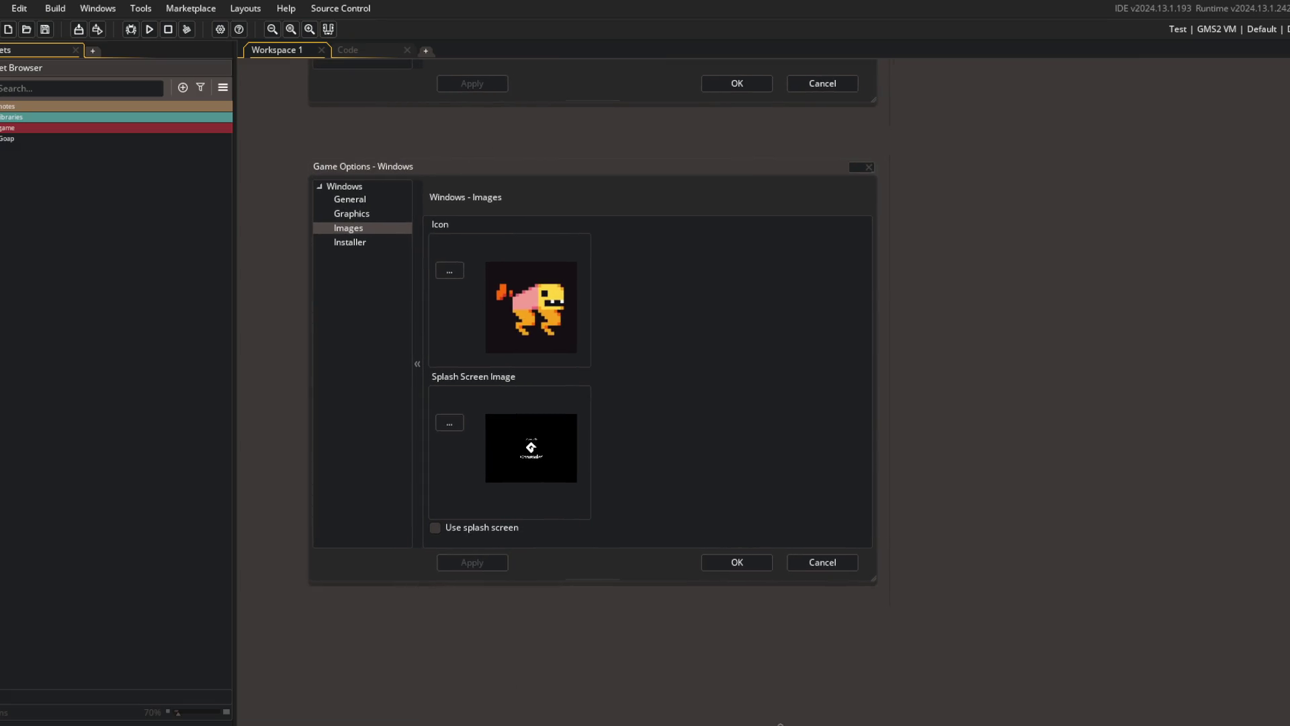
{"action": "left_click", "coordinate": [297, 715]}
{"action": "left_click", "coordinate": [692, 306]}
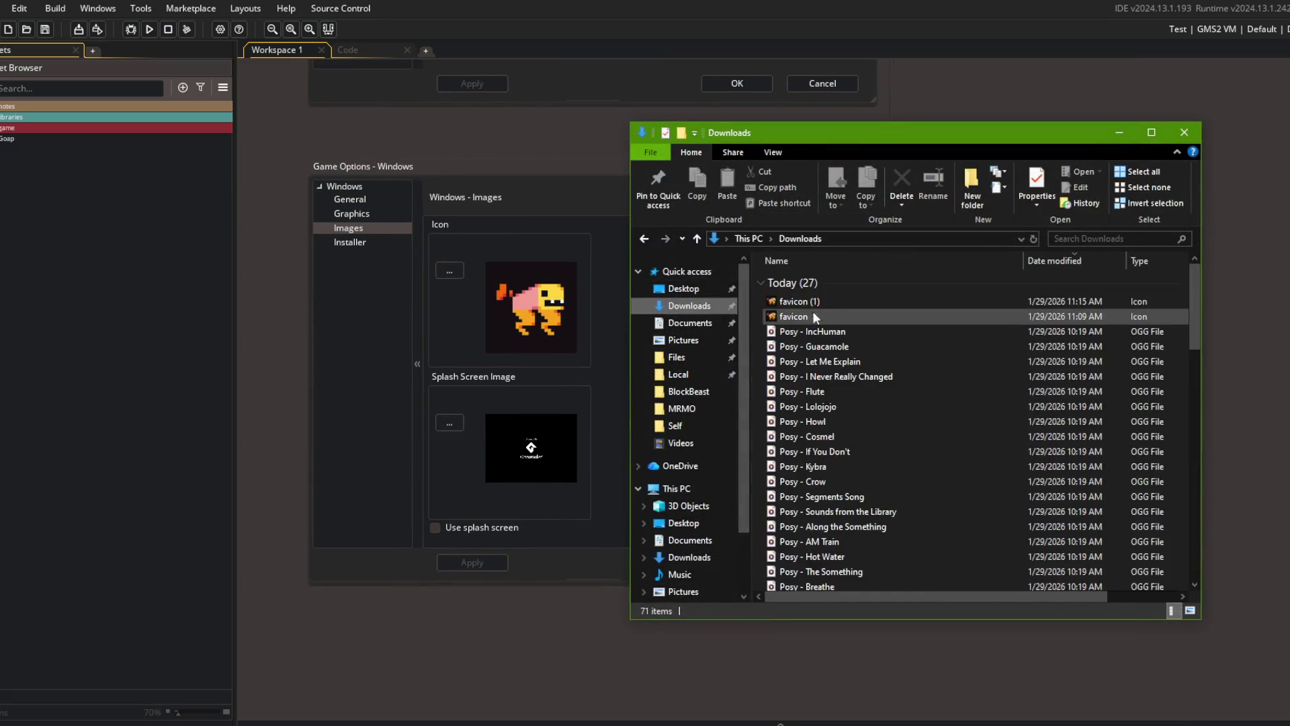
- Delete the older favicon from Downloads, then highlight the Reddit note about creating an executable
{"action": "left_click", "coordinate": [819, 315]}
{"action": "key", "text": "Delete"}
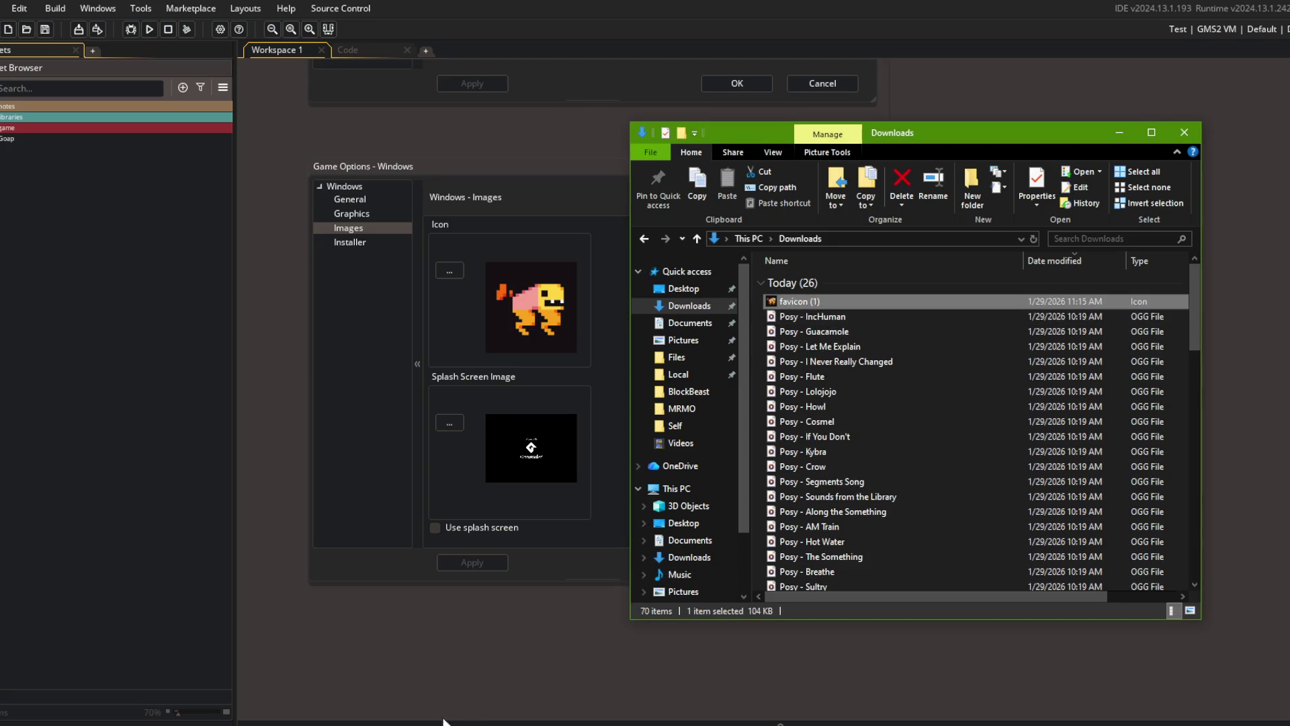
{"action": "key", "text": "ctrl+shift+Tab"}
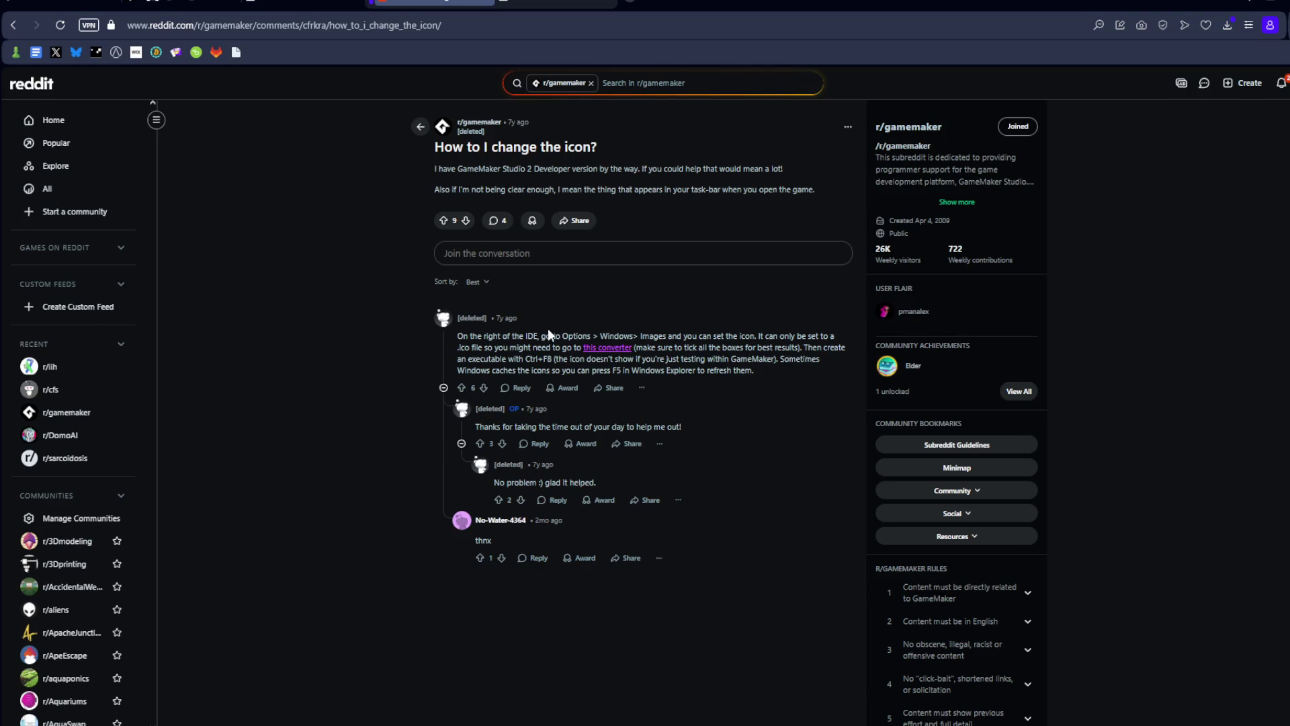
{"action": "left_click_drag", "start_coordinate": [469, 359], "coordinate": [597, 361]}
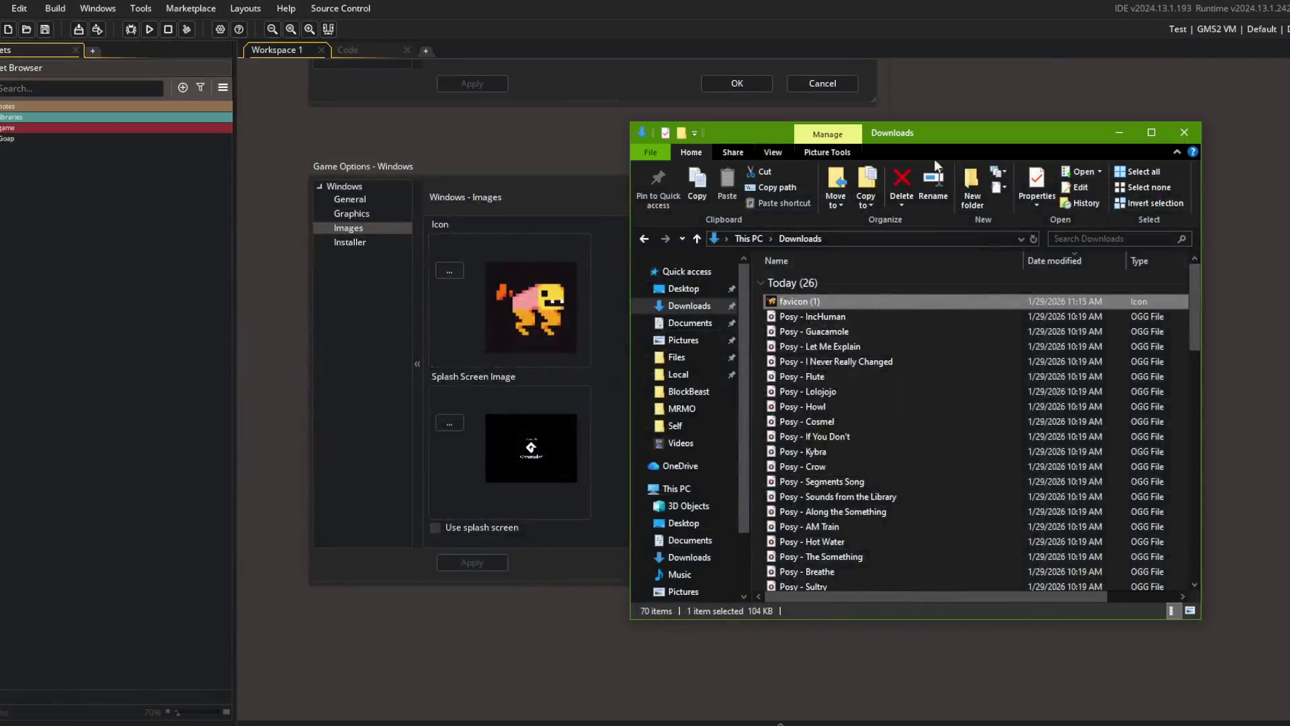
- Close Downloads, start Create Executable, and sign in to the GameMaker account when prompted
{"action": "left_click", "coordinate": [1193, 132]}
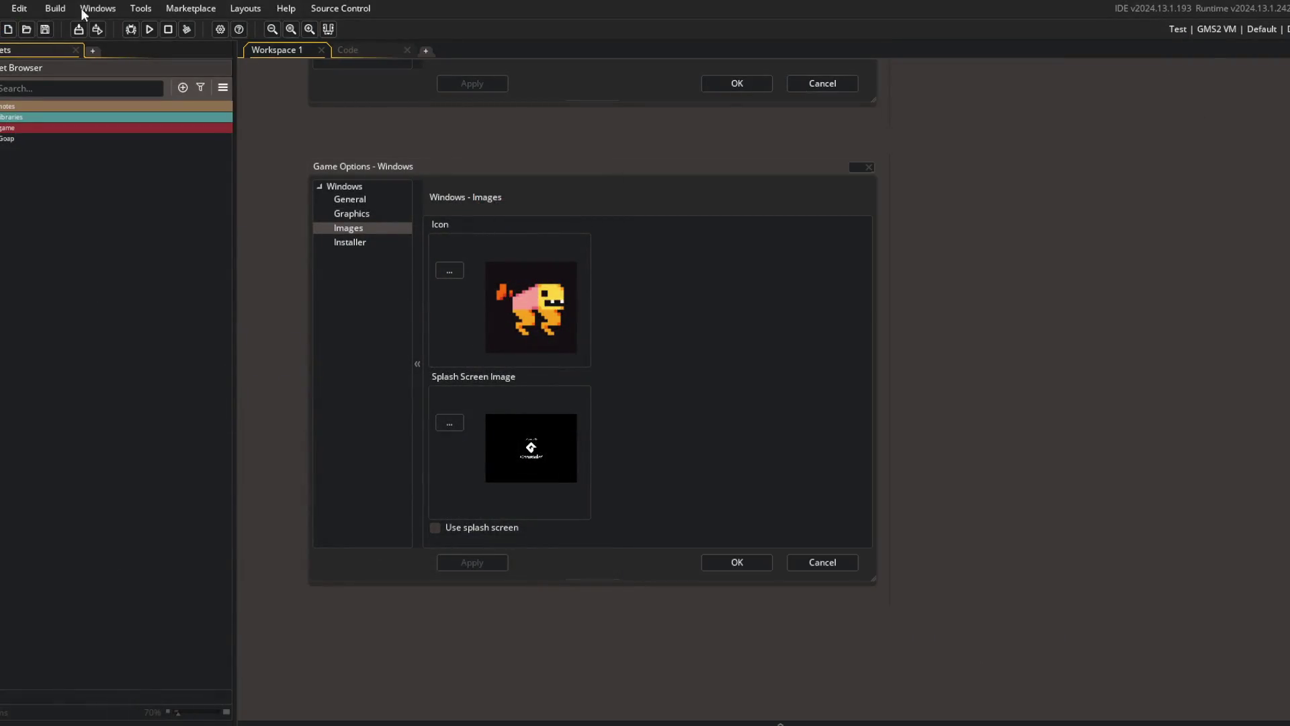
{"action": "left_click", "coordinate": [86, 31]}
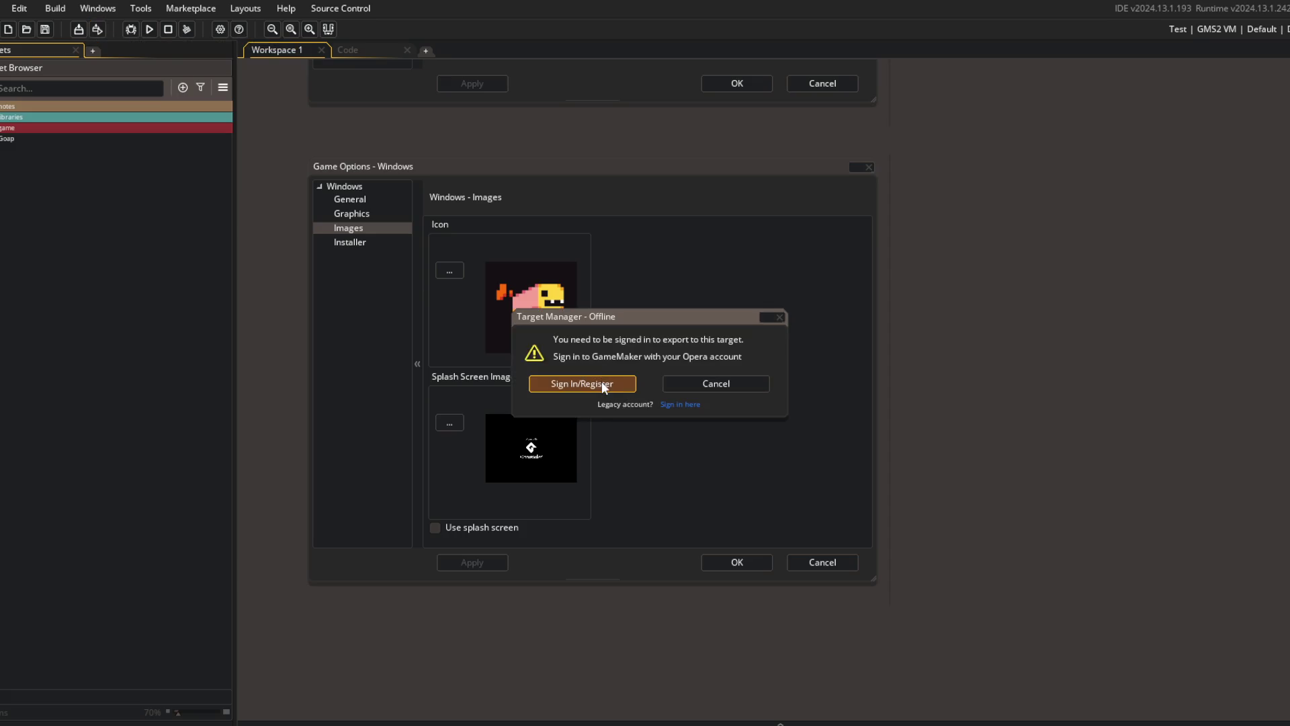
{"action": "left_click", "coordinate": [602, 384]}
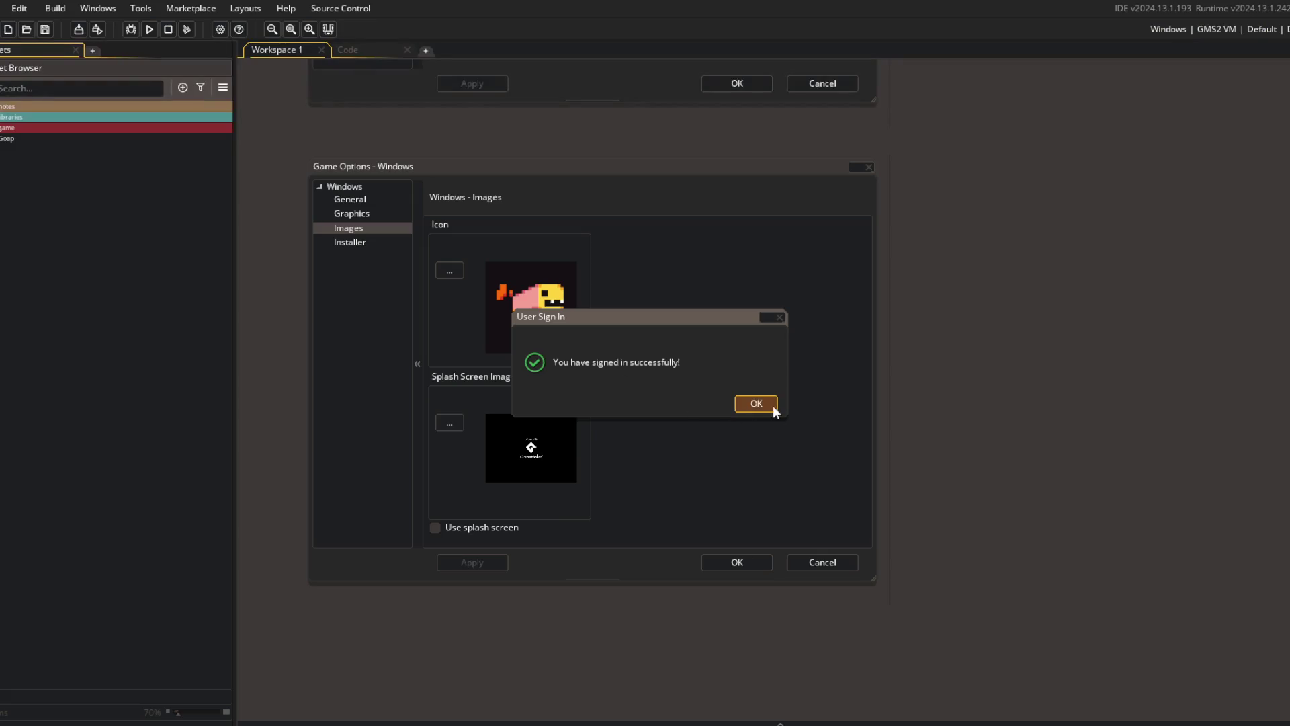
{"action": "left_click", "coordinate": [772, 404]}
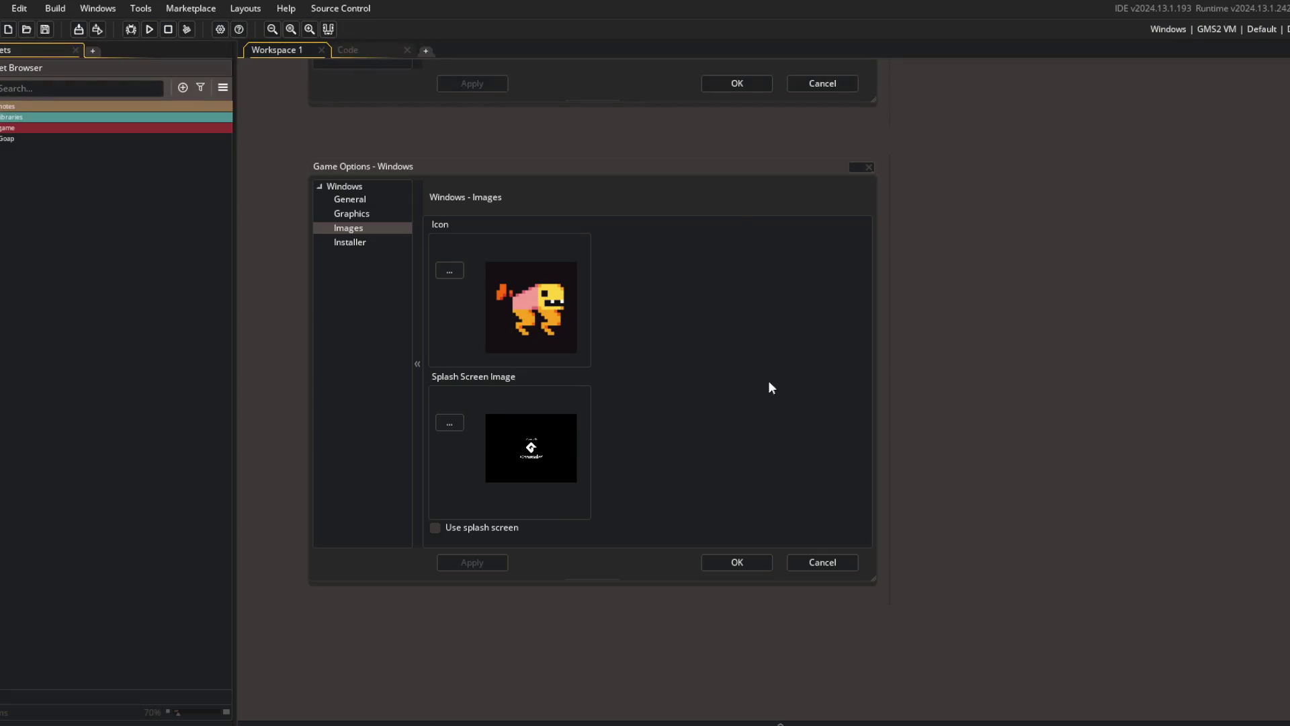
- Package Block Beast as a zip named BlockBeast saved to the Desktop
{"action": "left_click", "coordinate": [99, 29]}
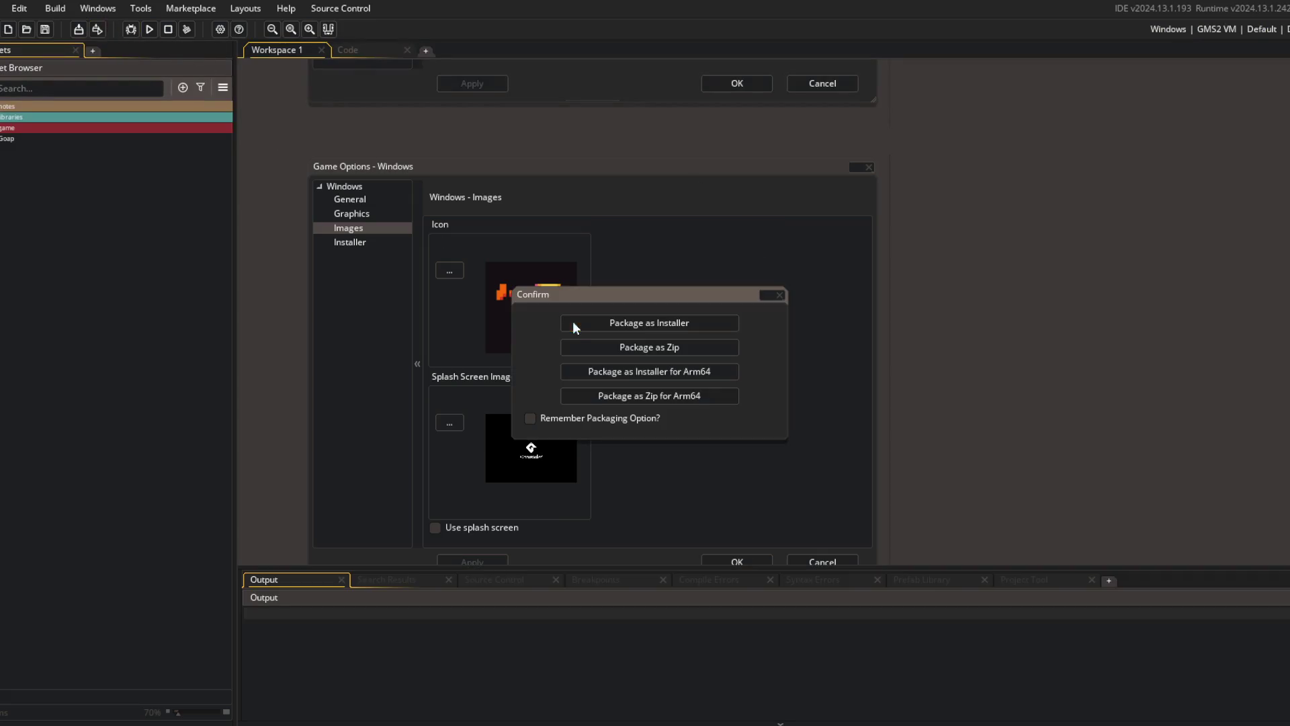
{"action": "left_click", "coordinate": [630, 345]}
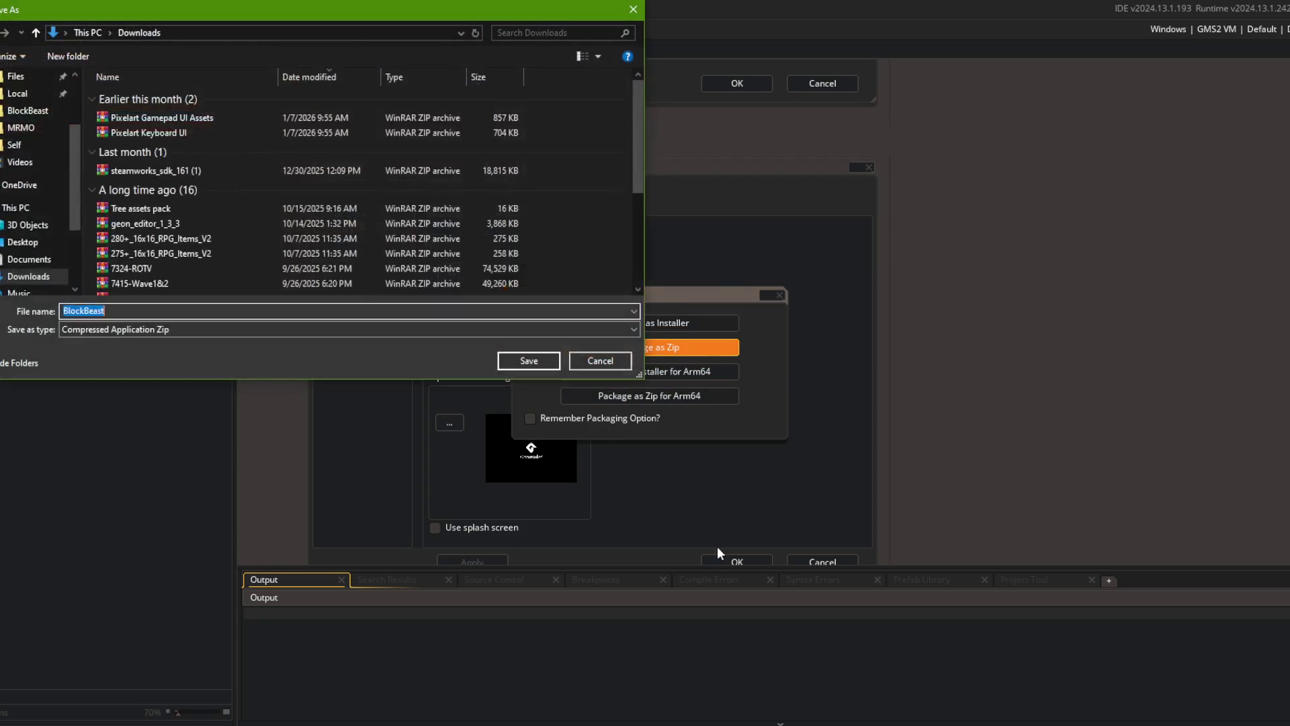
{"action": "left_click", "coordinate": [23, 241]}
{"action": "left_click", "coordinate": [524, 365]}
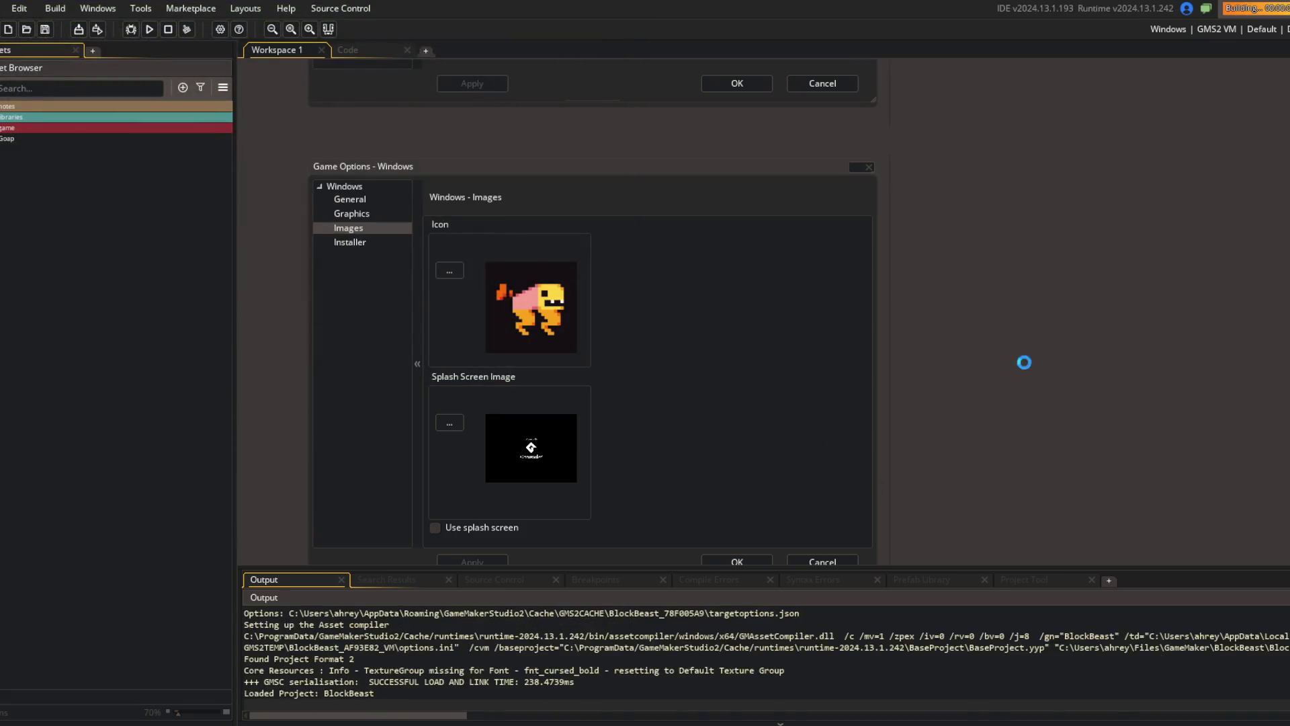
- While the build runs, glance at the ICO converter tab, then bring the Downloads folder forward
{"action": "key", "text": "alt+Tab"}
{"action": "left_click", "coordinate": [617, 266]}
{"action": "left_click", "coordinate": [682, 6]}
{"action": "key", "text": "alt+Tab"}
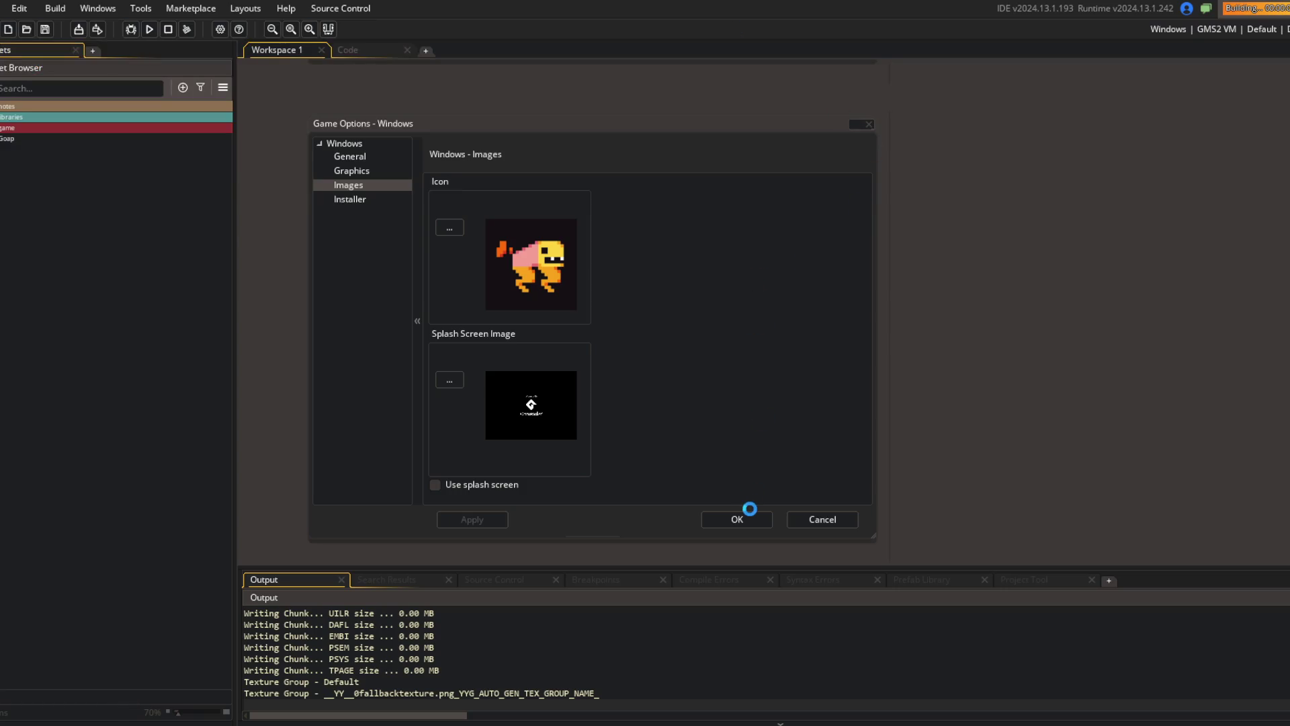
{"action": "key", "text": "alt+Tab"}
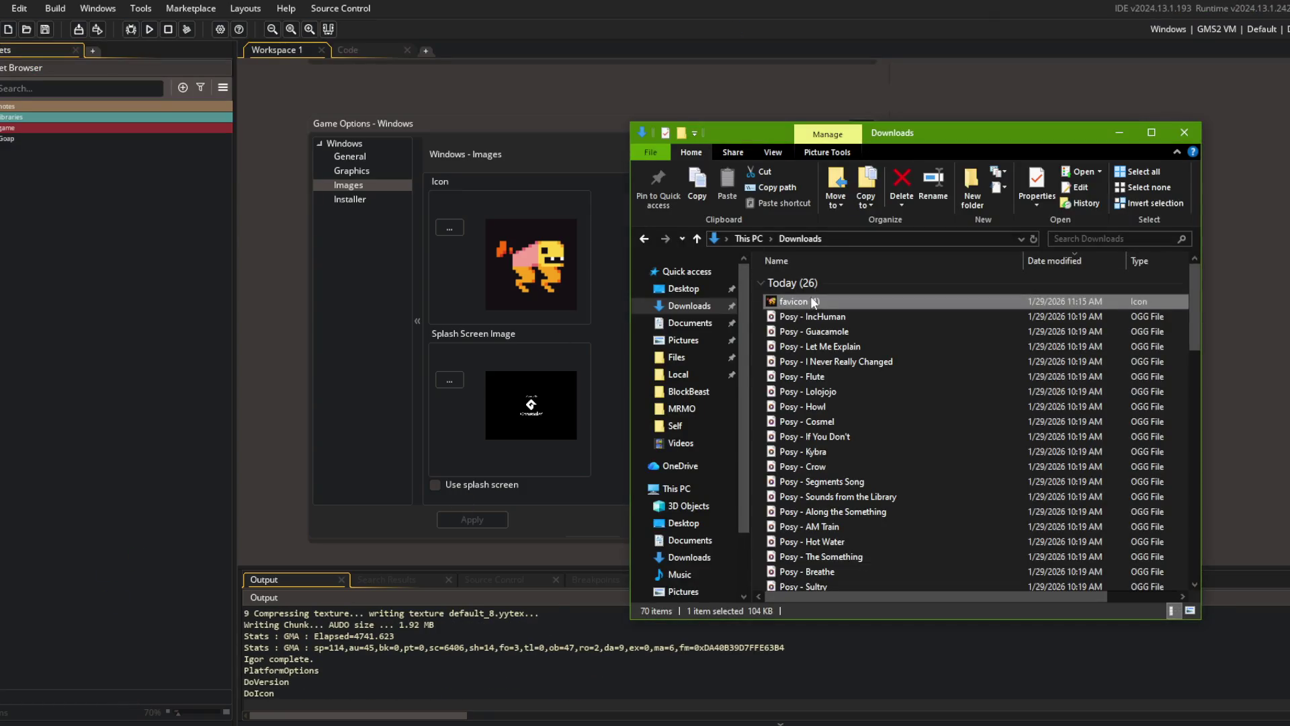
- Copy favicon (1) and navigate to the BlockBeast project's MRMO > Steam folder
{"action": "left_click", "coordinate": [823, 301]}
{"action": "key", "text": "ctrl+c"}
{"action": "left_click", "coordinate": [699, 358]}
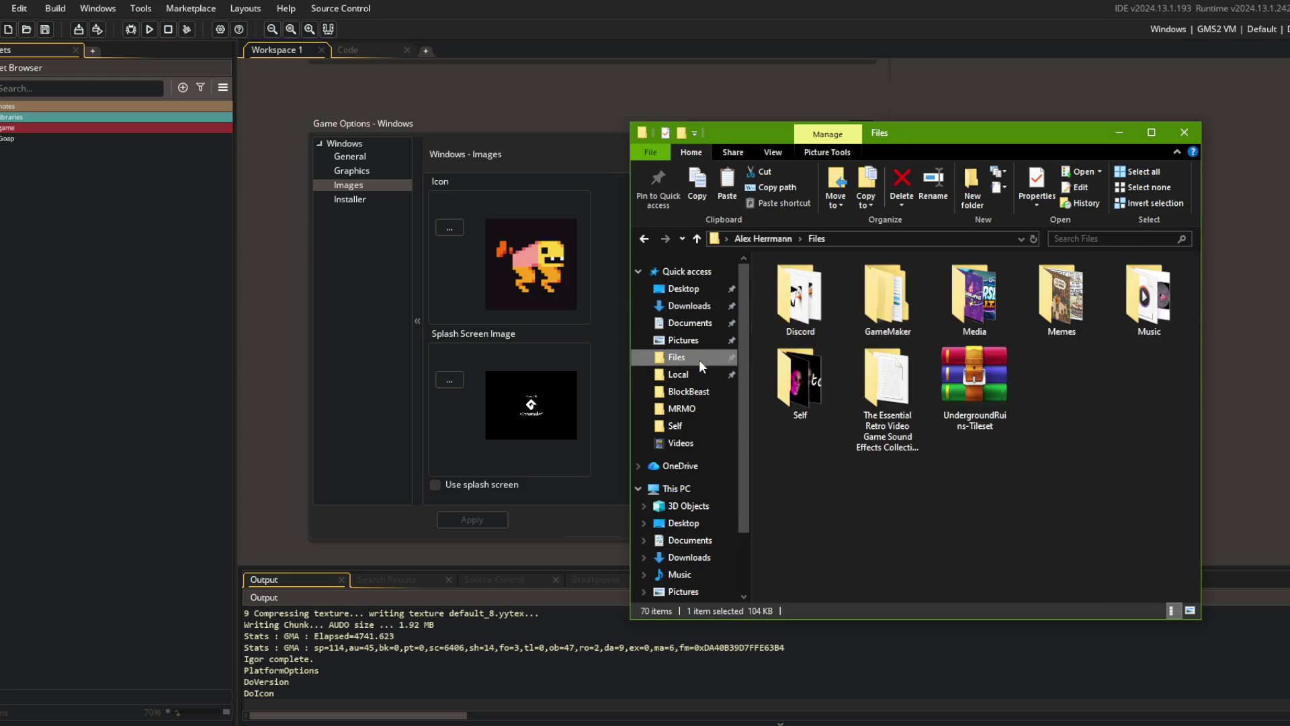
{"action": "double_click", "coordinate": [887, 296]}
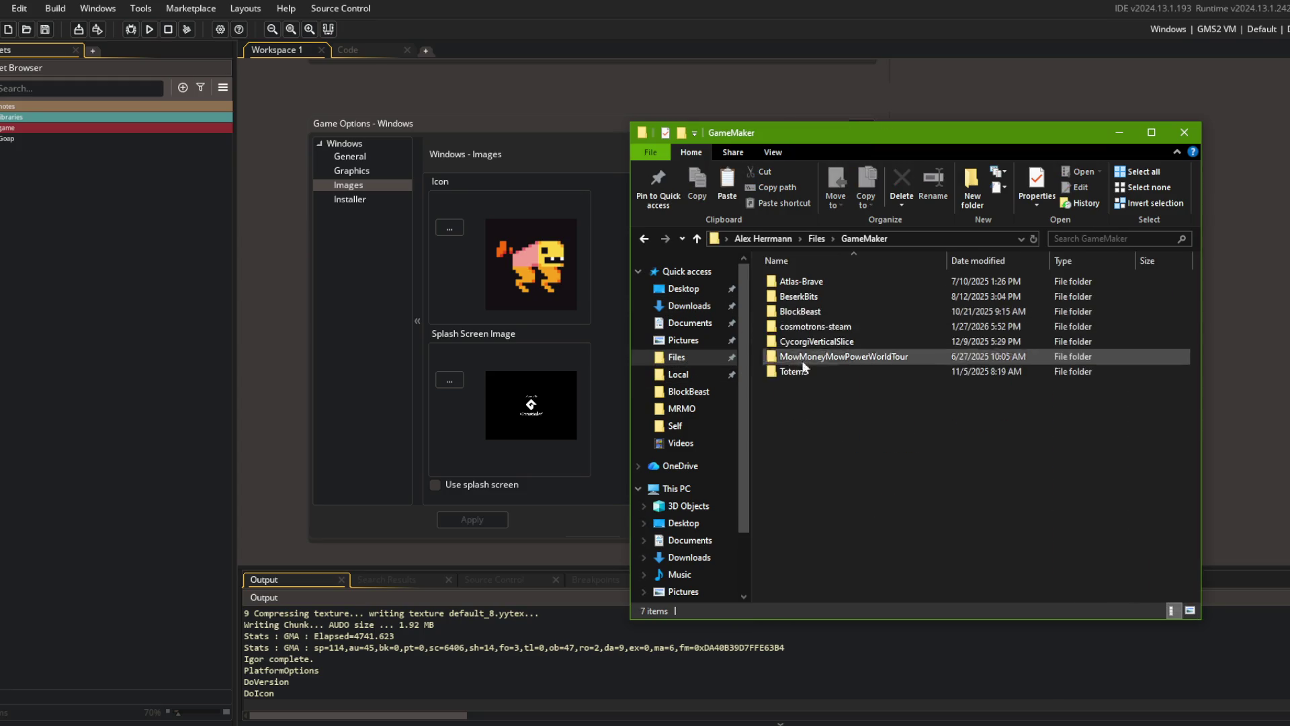
{"action": "double_click", "coordinate": [824, 310]}
{"action": "double_click", "coordinate": [796, 326]}
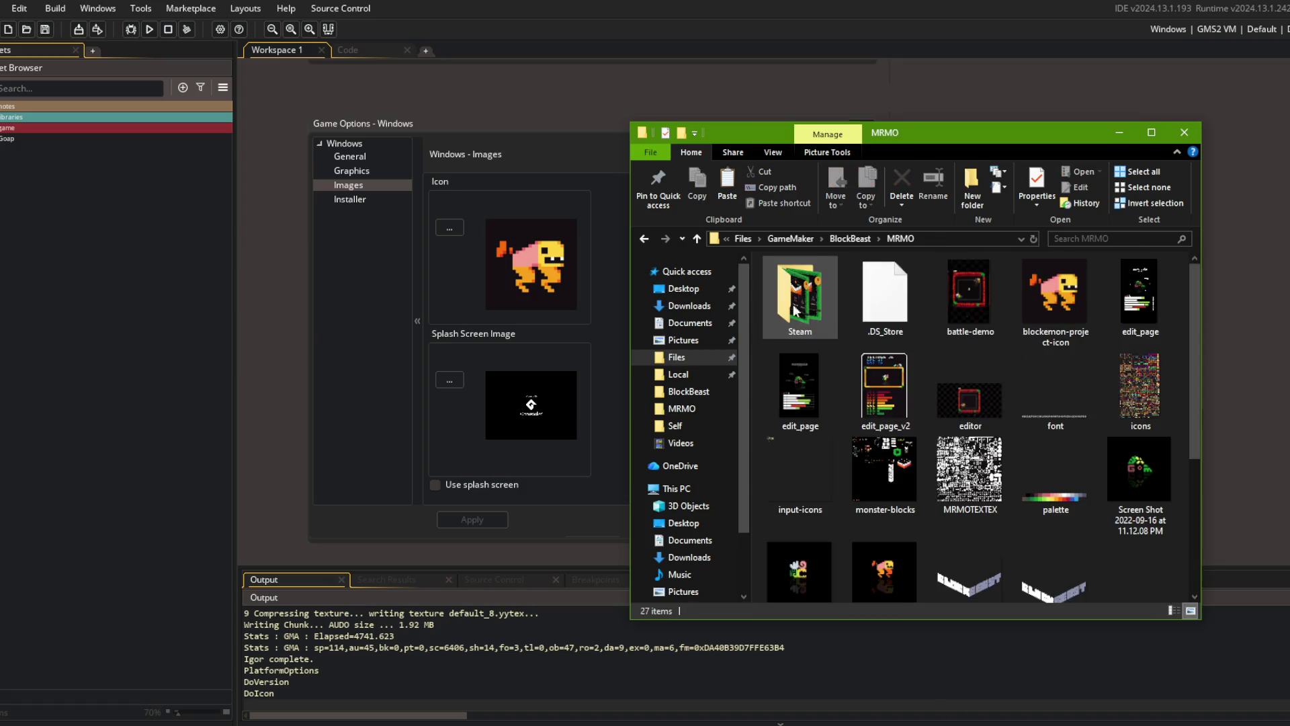
{"action": "double_click", "coordinate": [796, 306]}
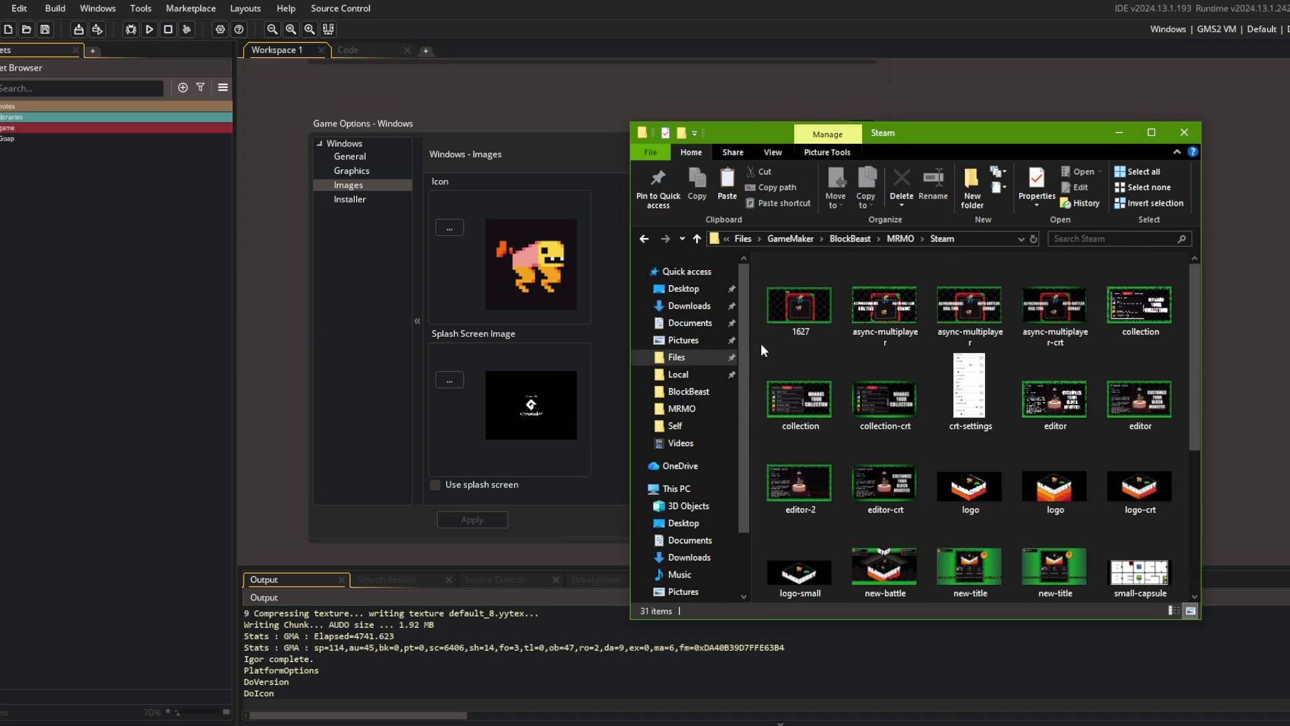
- Paste the dinosaur image, rename it 'icon', and go back up to MRMO
{"action": "key", "text": "ctrl+v"}
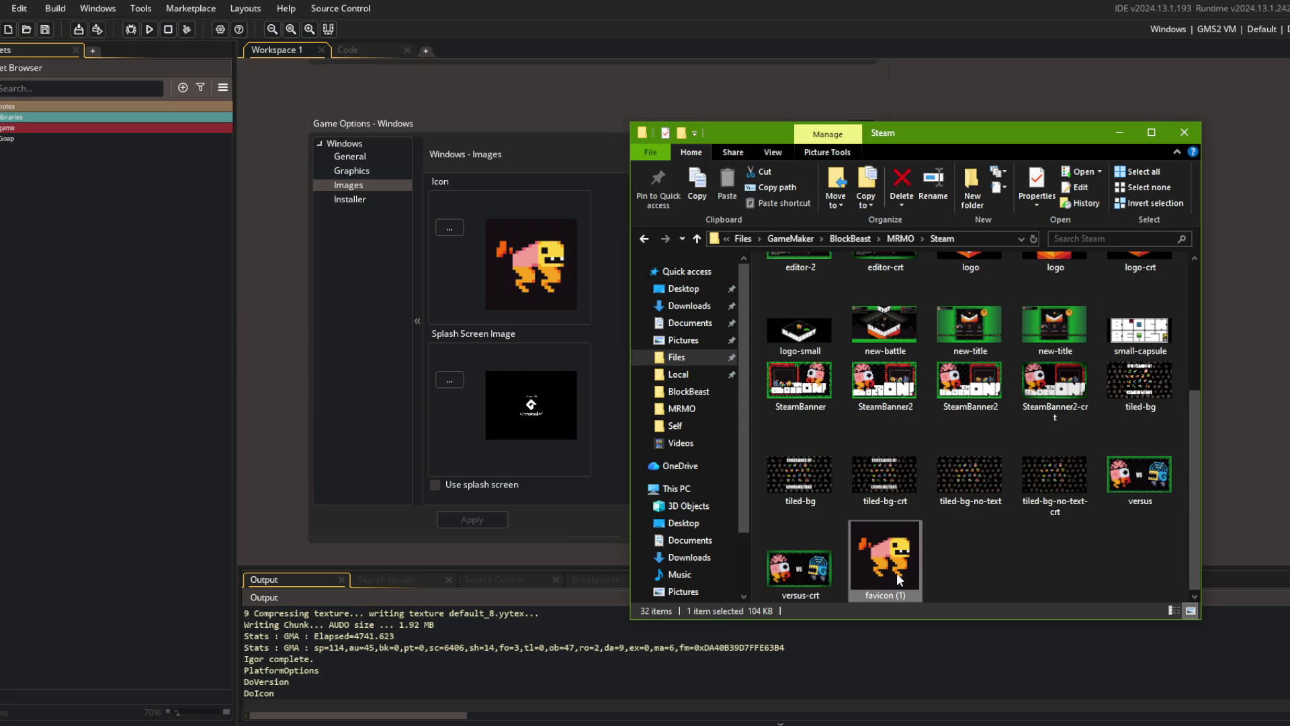
{"action": "key", "text": "F2"}
{"action": "type", "text": "icon"}
{"action": "key", "text": "Return"}
{"action": "scroll", "coordinate": [1074, 349], "scroll_direction": "up", "scroll_amount": 3}
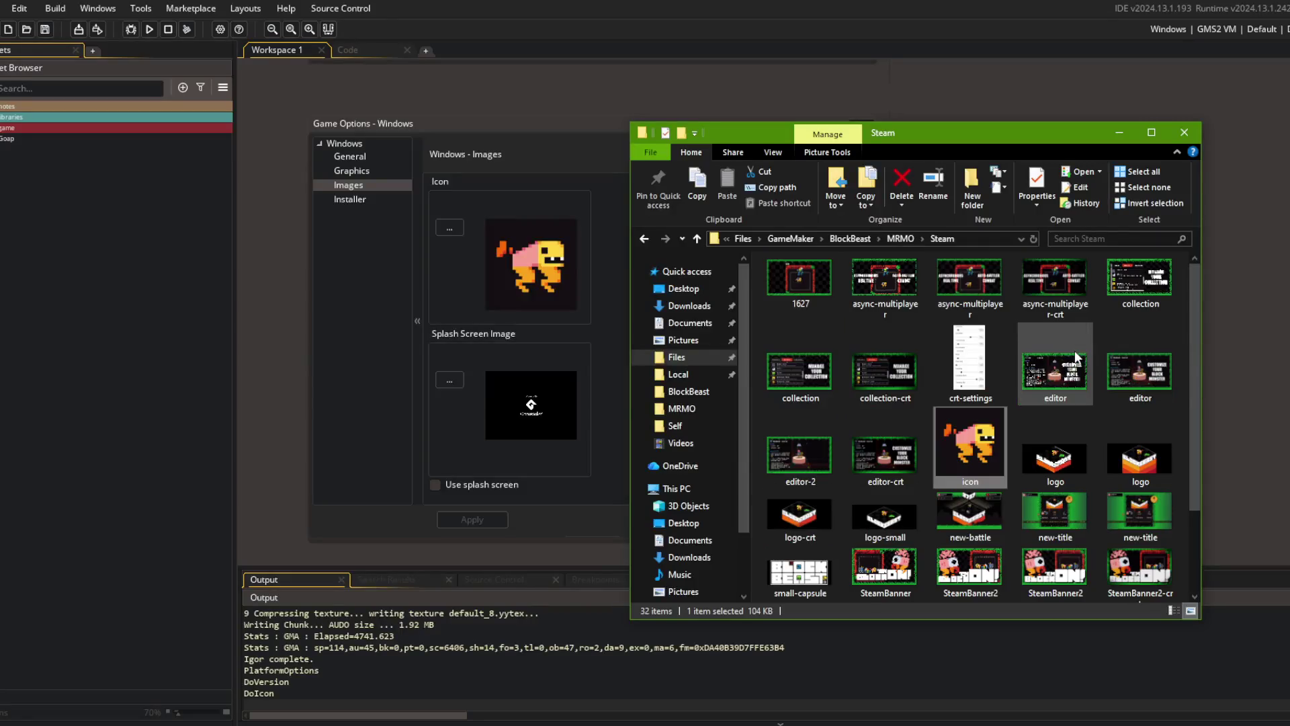
{"action": "key", "text": "alt+Up"}
{"action": "left_click", "coordinate": [1048, 304]}
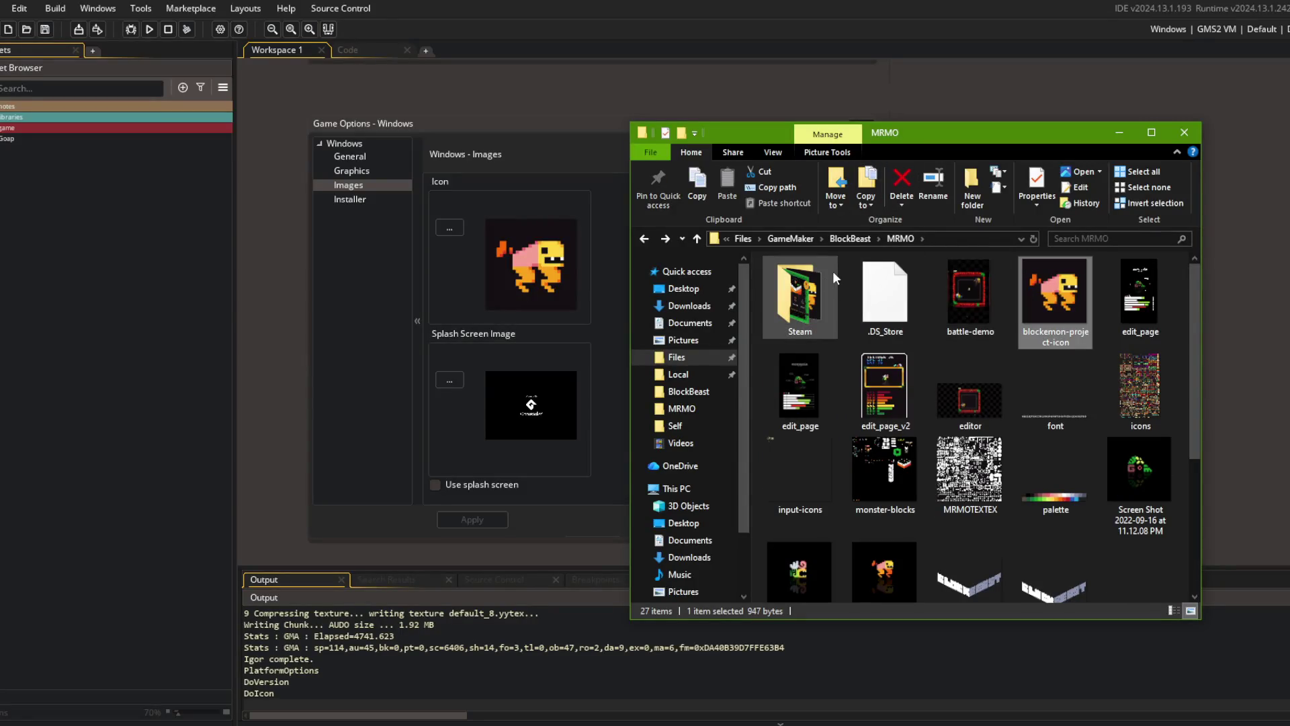
{"action": "scroll", "coordinate": [840, 356], "scroll_direction": "down", "scroll_amount": 3}
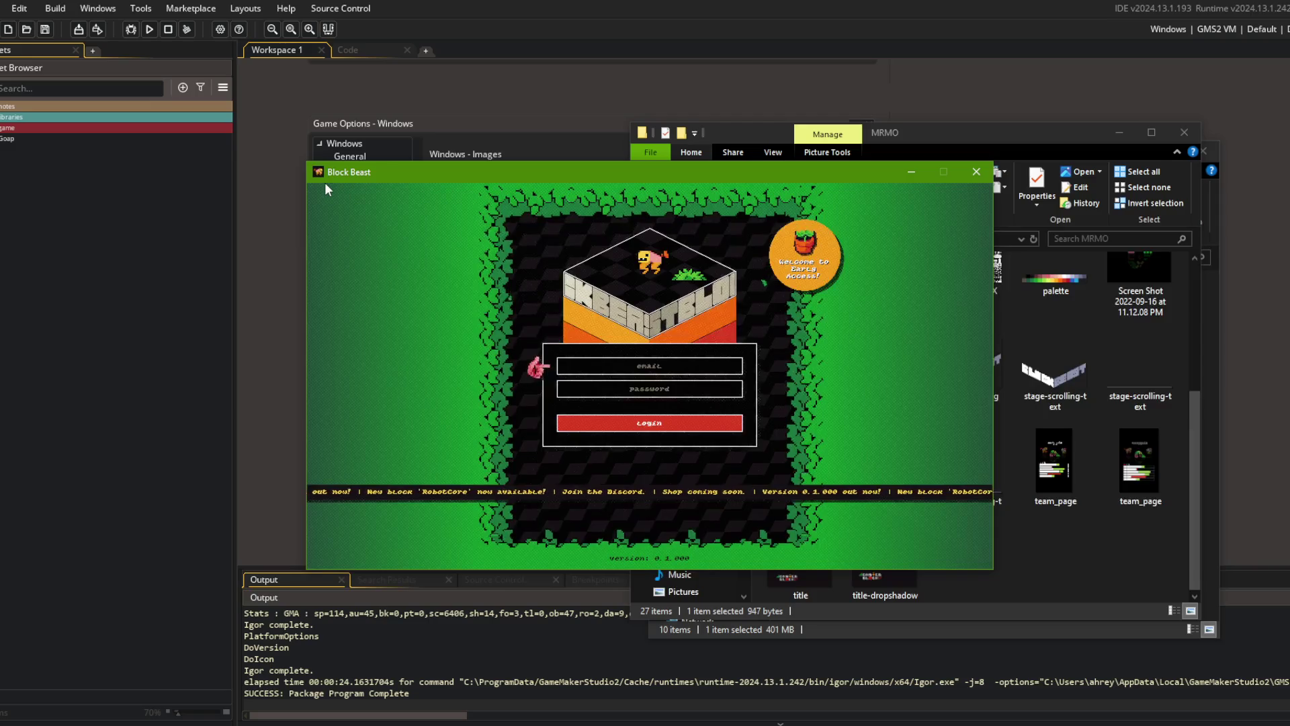
- Log in to Block Beast's main menu, close the MRMO and Desktop folder windows, and open a new Explorer
{"action": "mouse_move", "coordinate": [422, 169]}
{"action": "left_mouse_down"}
{"action": "mouse_move", "coordinate": [429, 181]}
{"action": "mouse_move", "coordinate": [398, 205]}
{"action": "left_mouse_up"}
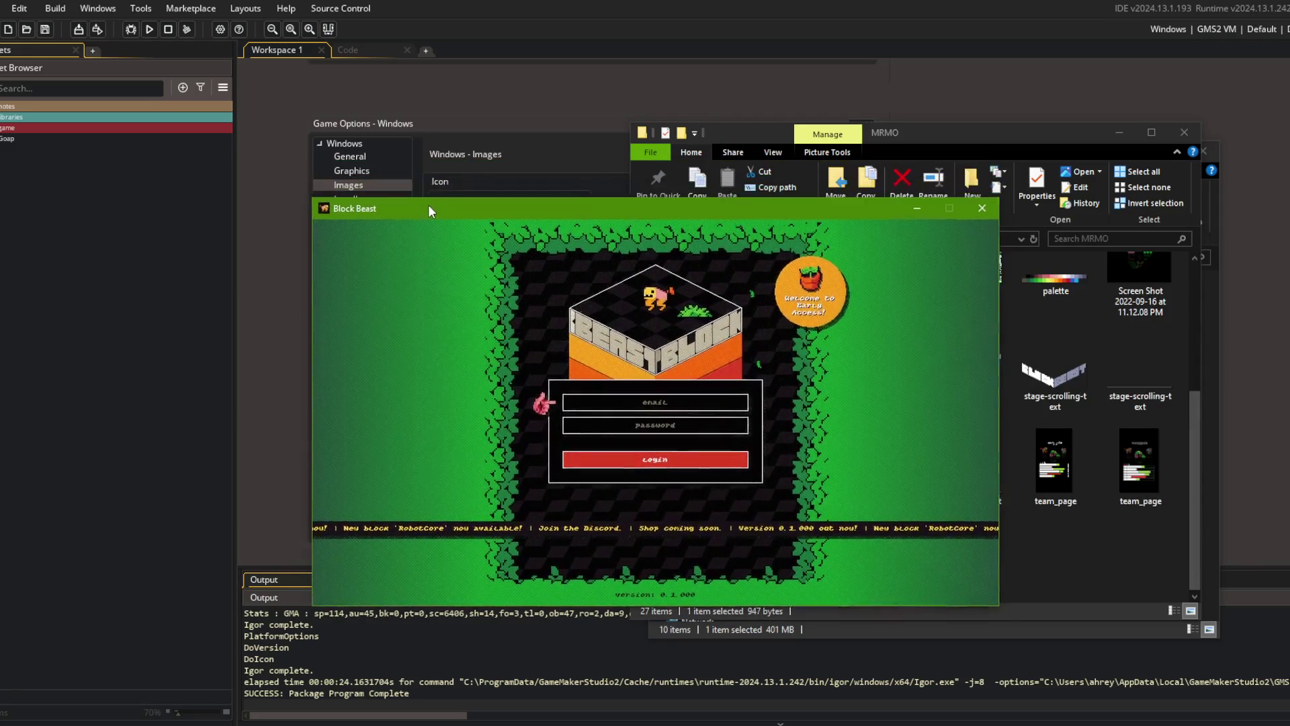
{"action": "left_click", "coordinate": [625, 452]}
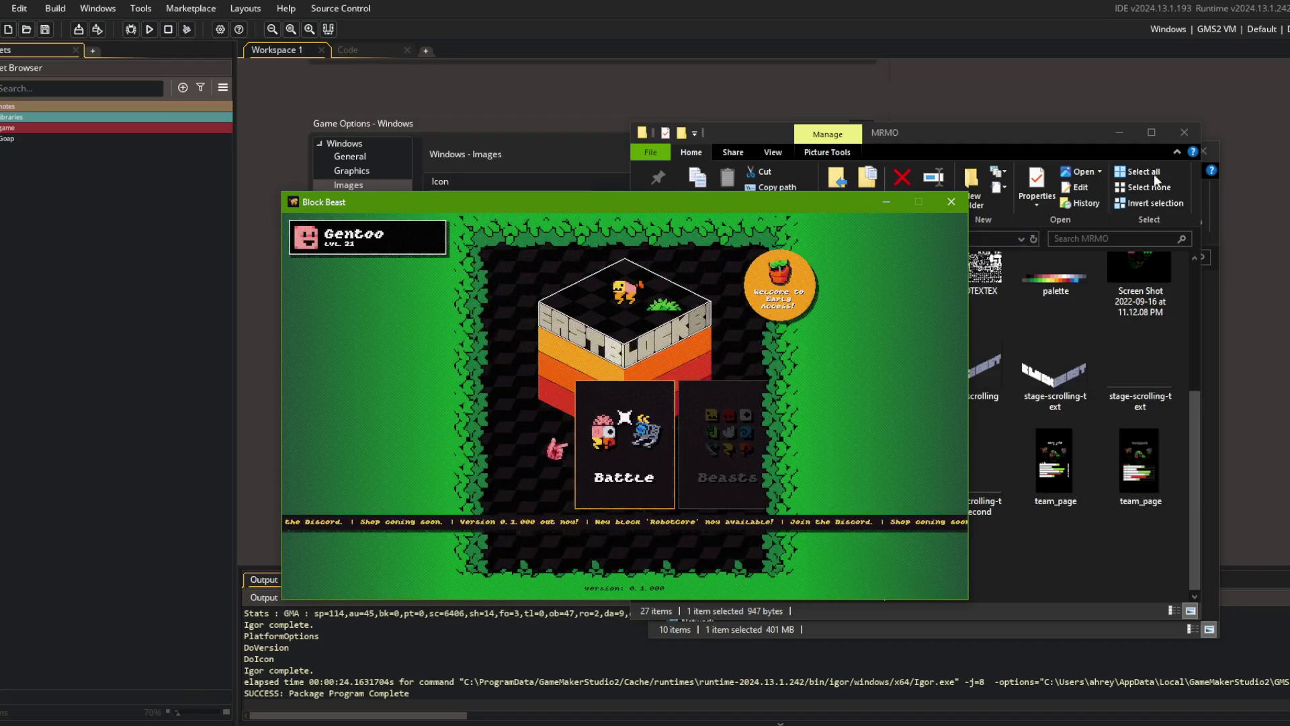
{"action": "left_click", "coordinate": [1176, 131]}
{"action": "left_click", "coordinate": [1198, 151]}
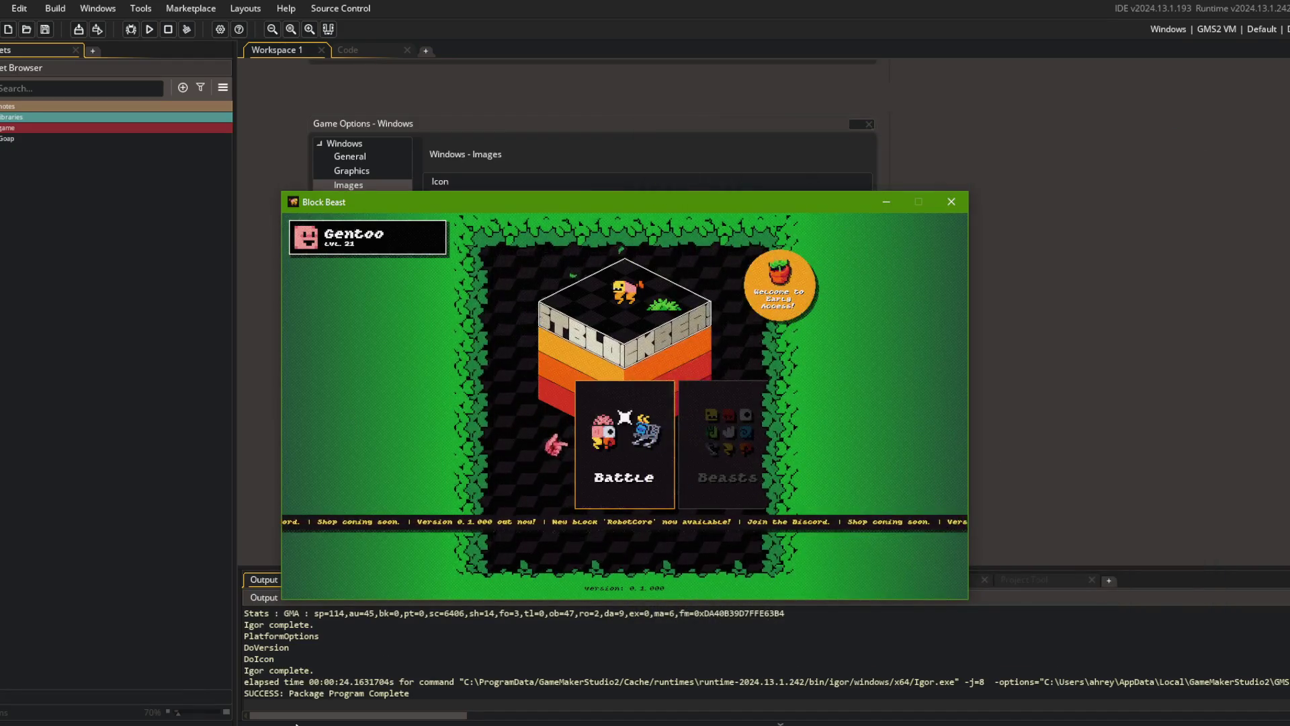
{"action": "key", "text": "super+e"}
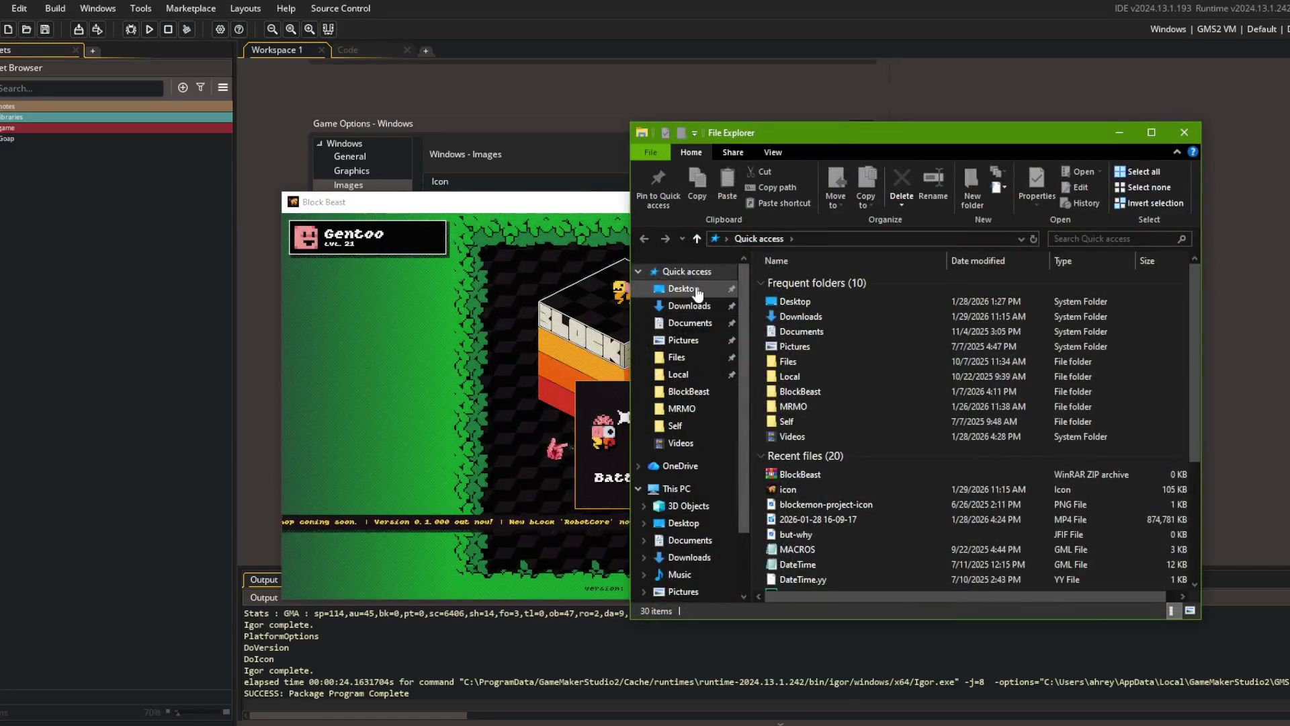
- Select the BlockBeast archive on the Desktop, move Explorer aside, and bring Block Beast forward
{"action": "left_click", "coordinate": [692, 289]}
{"action": "left_click", "coordinate": [1136, 392]}
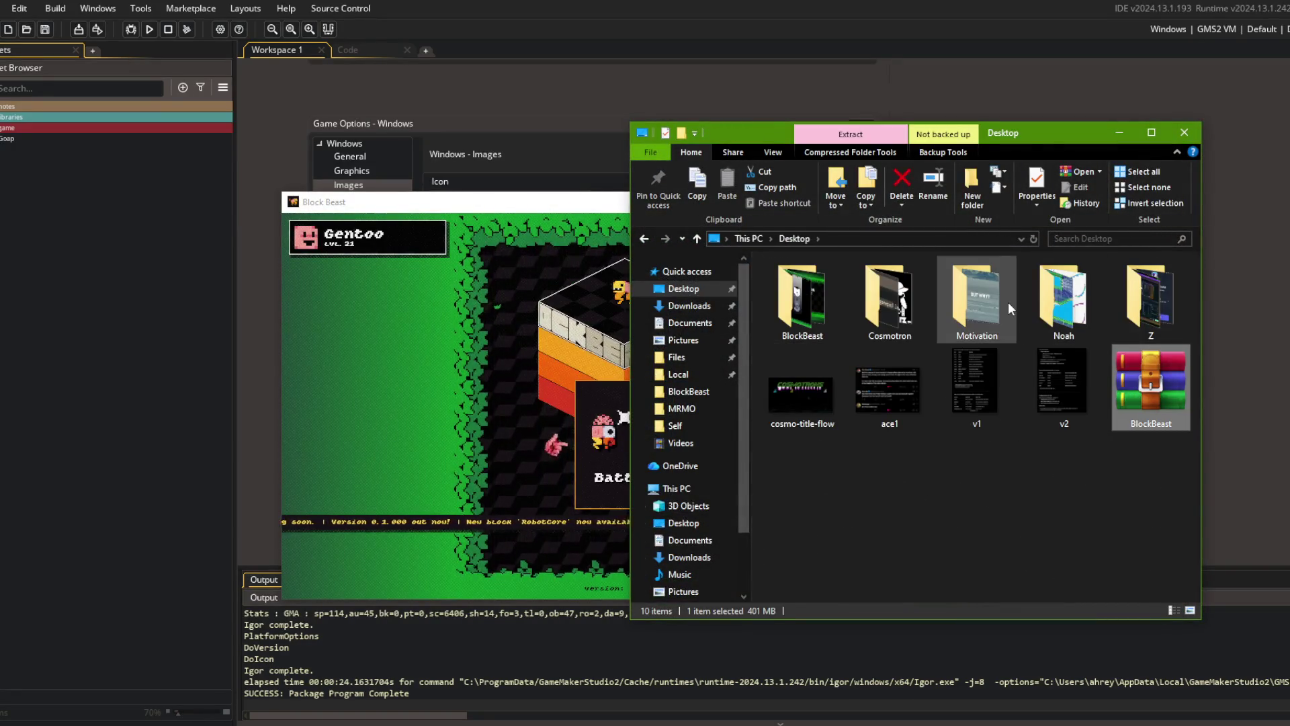
{"action": "left_click_drag", "start_coordinate": [1070, 143], "coordinate": [1134, 203]}
{"action": "left_click", "coordinate": [618, 207]}
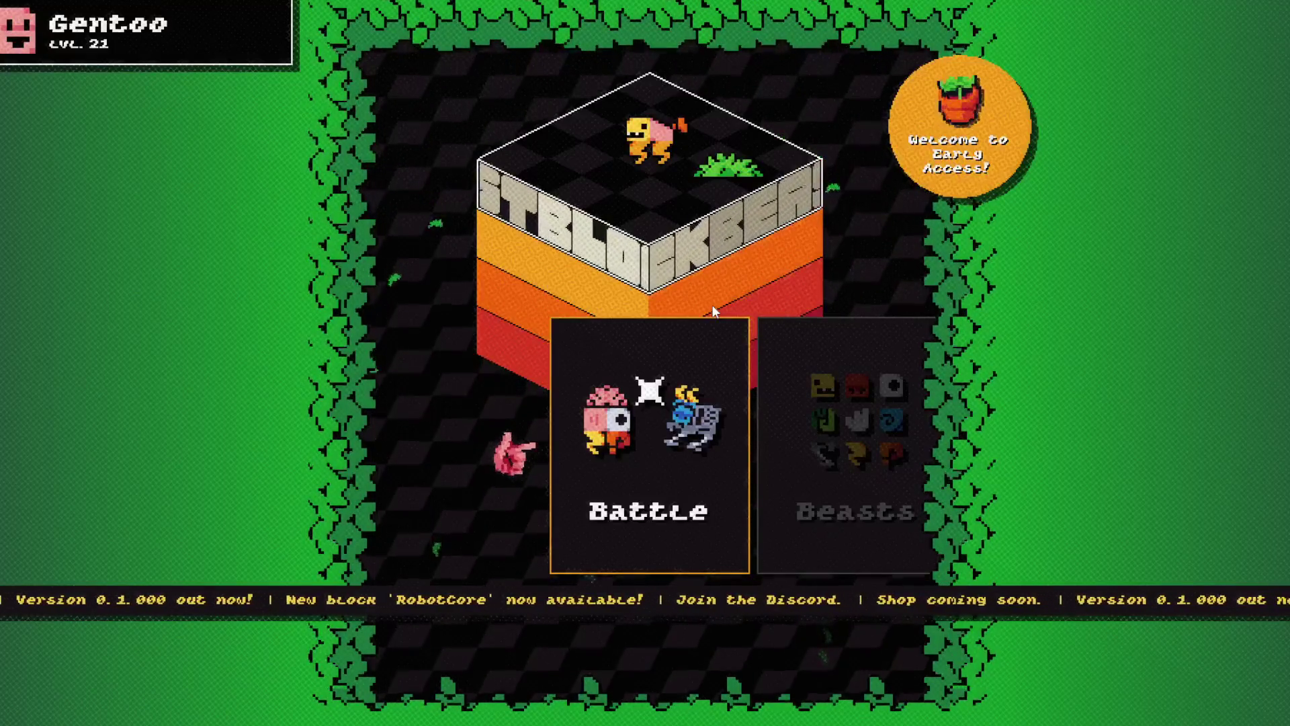
- Open Block Beast's settings list and set Fullscreen to Yes
{"action": "scroll", "coordinate": [739, 390], "scroll_direction": "down", "scroll_amount": 3}
{"action": "left_click", "coordinate": [739, 390]}
{"action": "scroll", "coordinate": [643, 496], "scroll_direction": "down", "scroll_amount": 10}
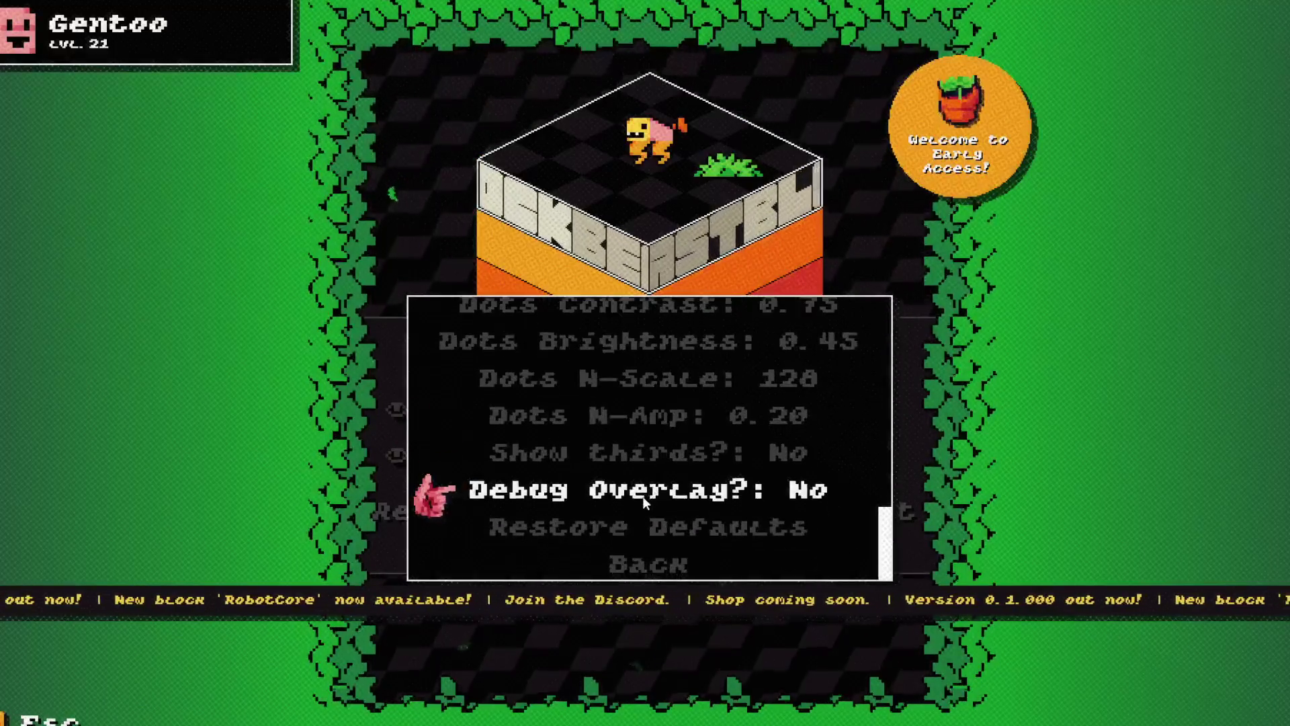
{"action": "scroll", "coordinate": [638, 461], "scroll_direction": "up", "scroll_amount": 4}
{"action": "scroll", "coordinate": [639, 461], "scroll_direction": "up", "scroll_amount": 9}
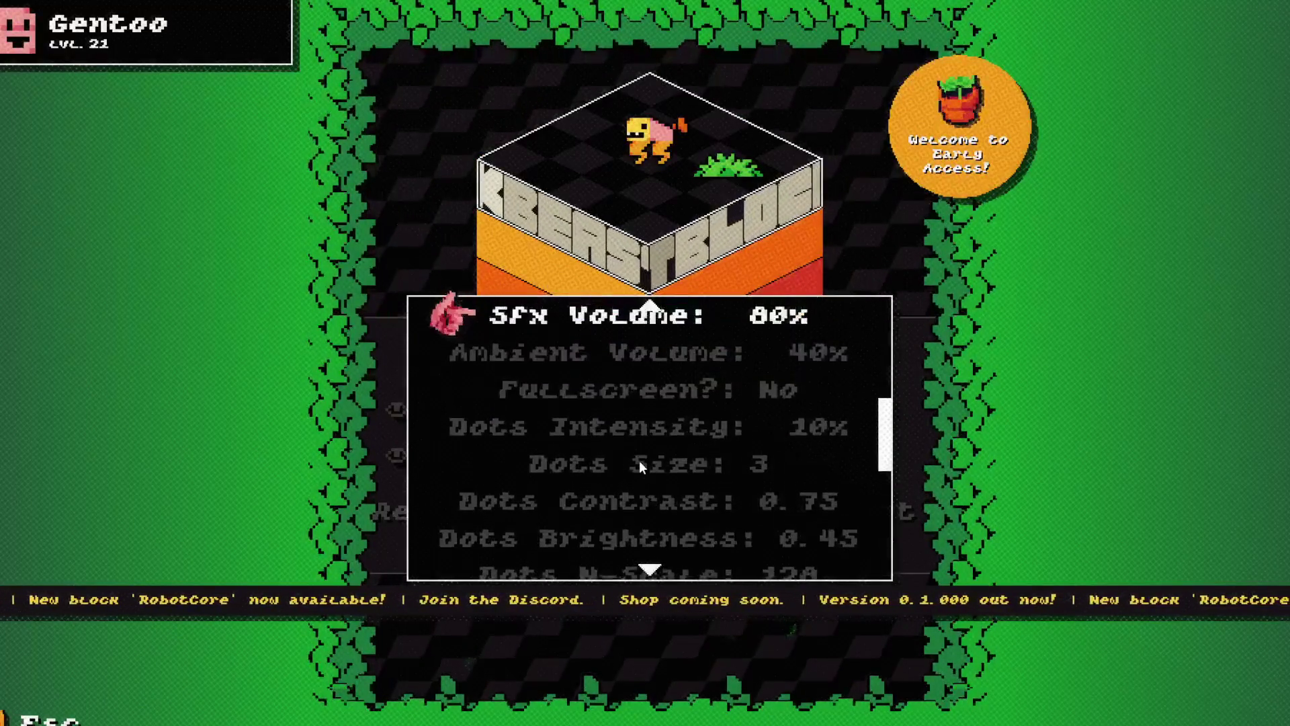
{"action": "scroll", "coordinate": [639, 461], "scroll_direction": "down", "scroll_amount": 1}
{"action": "scroll", "coordinate": [639, 460], "scroll_direction": "down", "scroll_amount": 7}
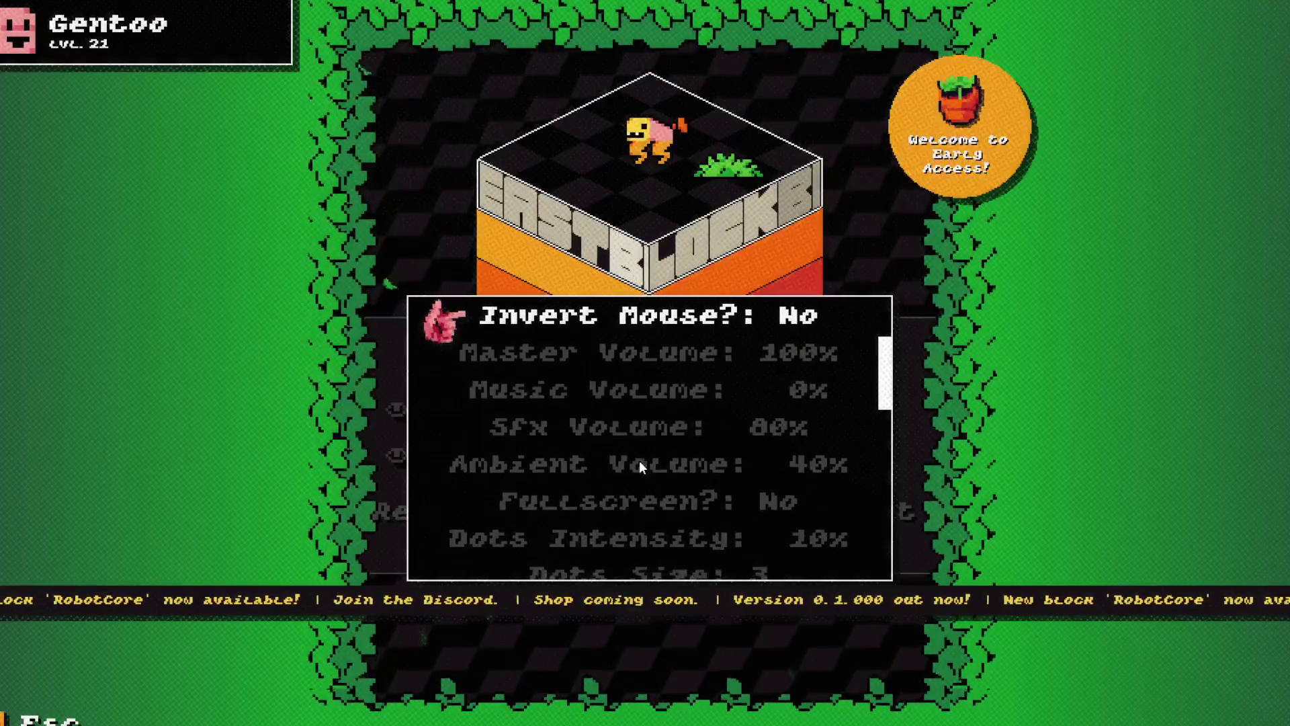
{"action": "left_click", "coordinate": [641, 353]}
{"action": "left_click", "coordinate": [641, 353]}
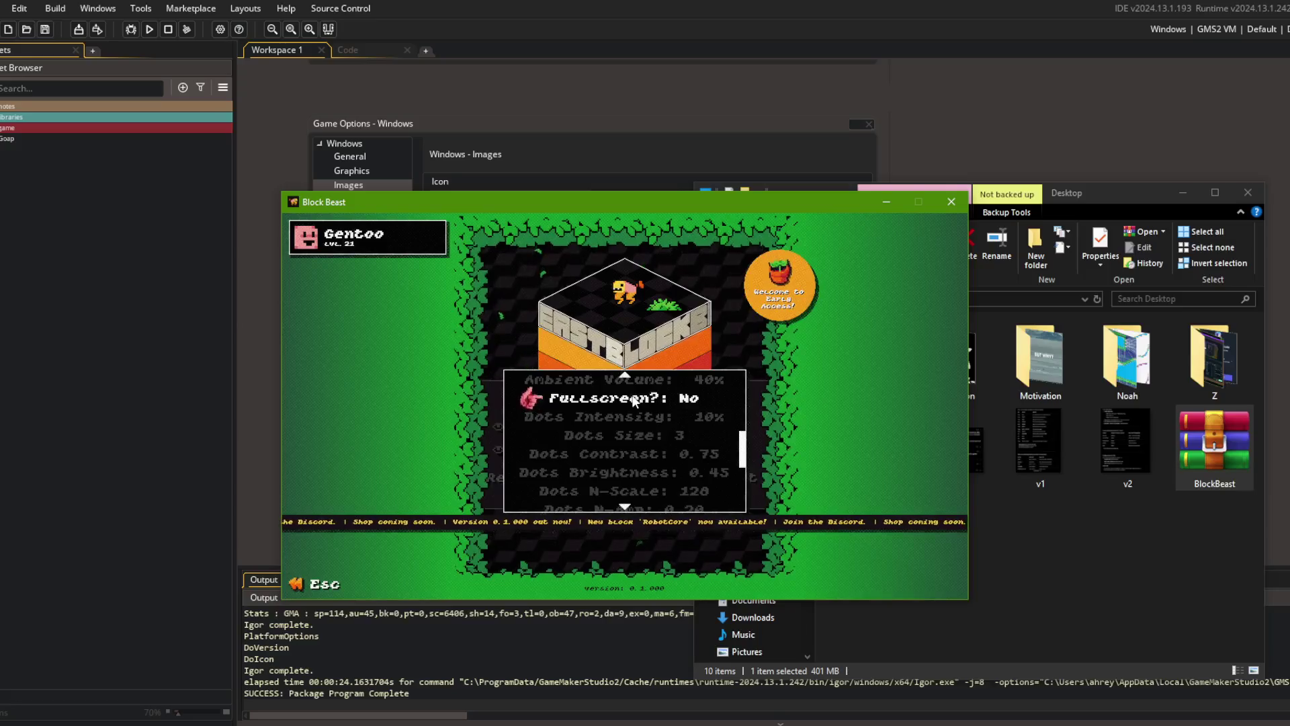
{"action": "left_click", "coordinate": [633, 401]}
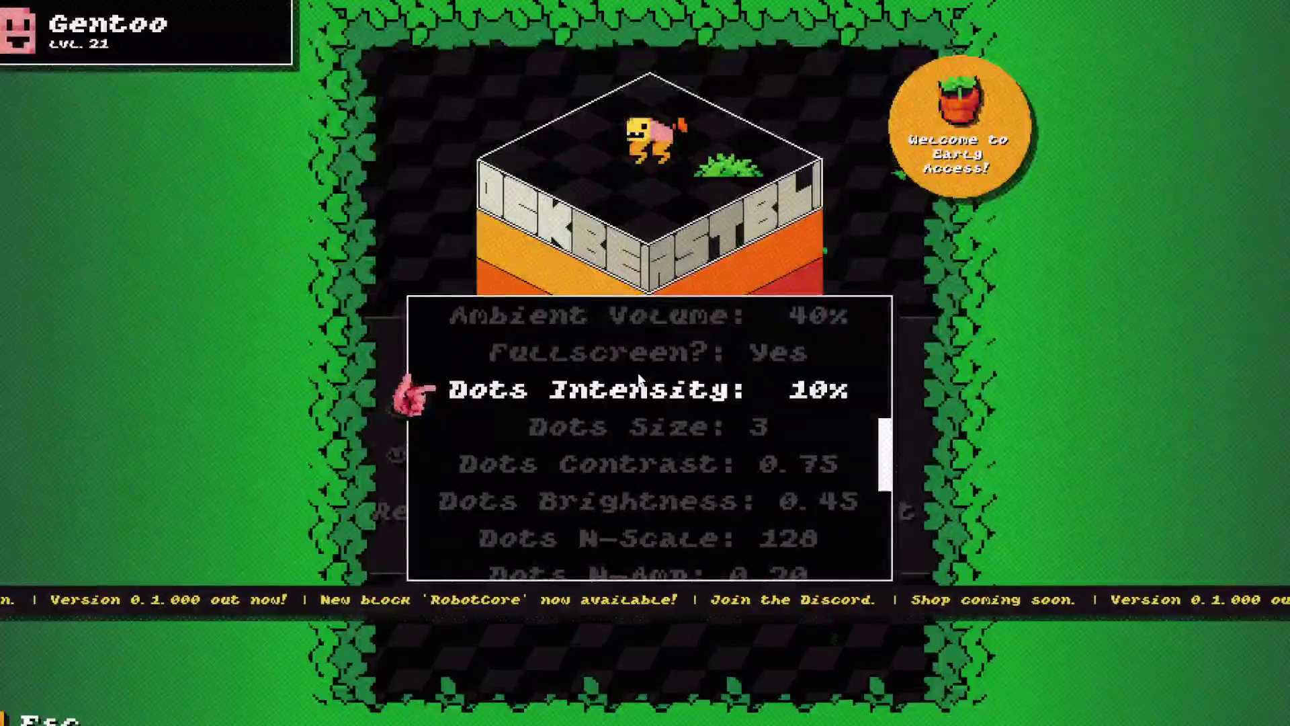
{"action": "key", "text": "Escape"}
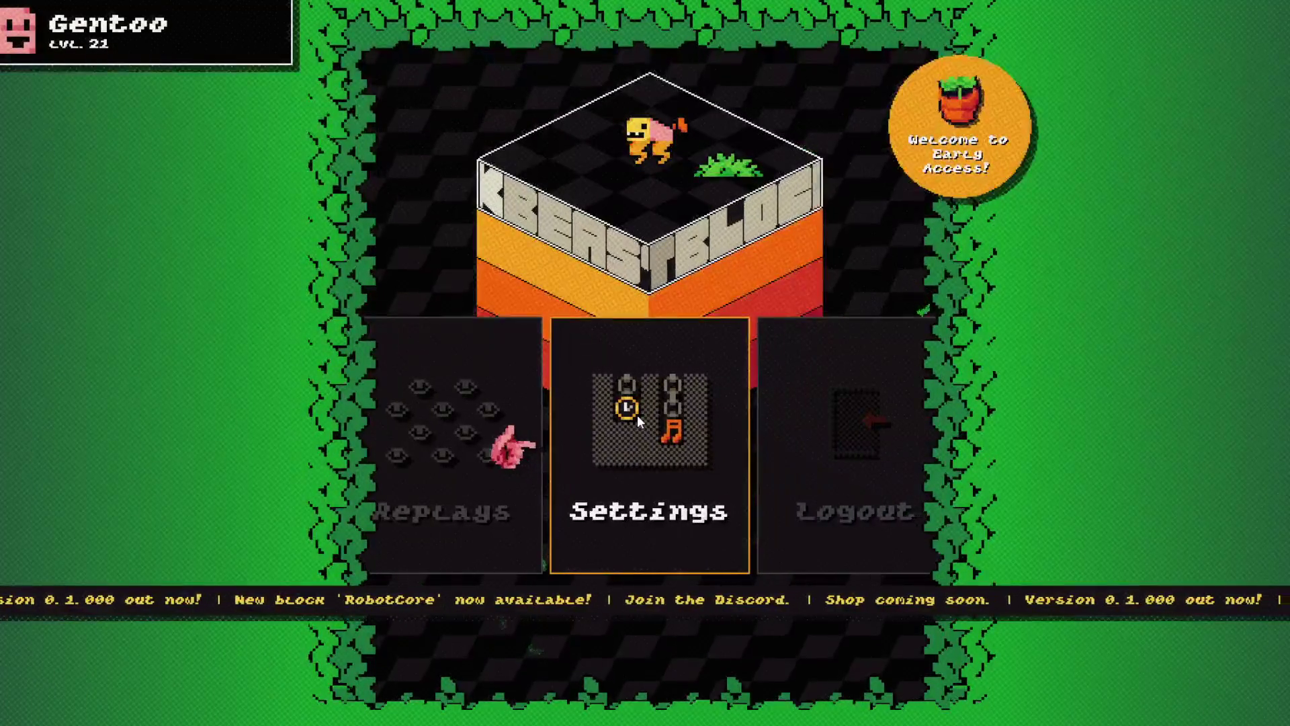
- Lower Music Volume to 10% and raise Sfx Volume to 100%
{"action": "key", "text": "Return"}
{"action": "key", "text": "Down"}
{"action": "key", "text": "Down"}
{"action": "key", "text": "Down"}
{"action": "key", "text": "Down"}
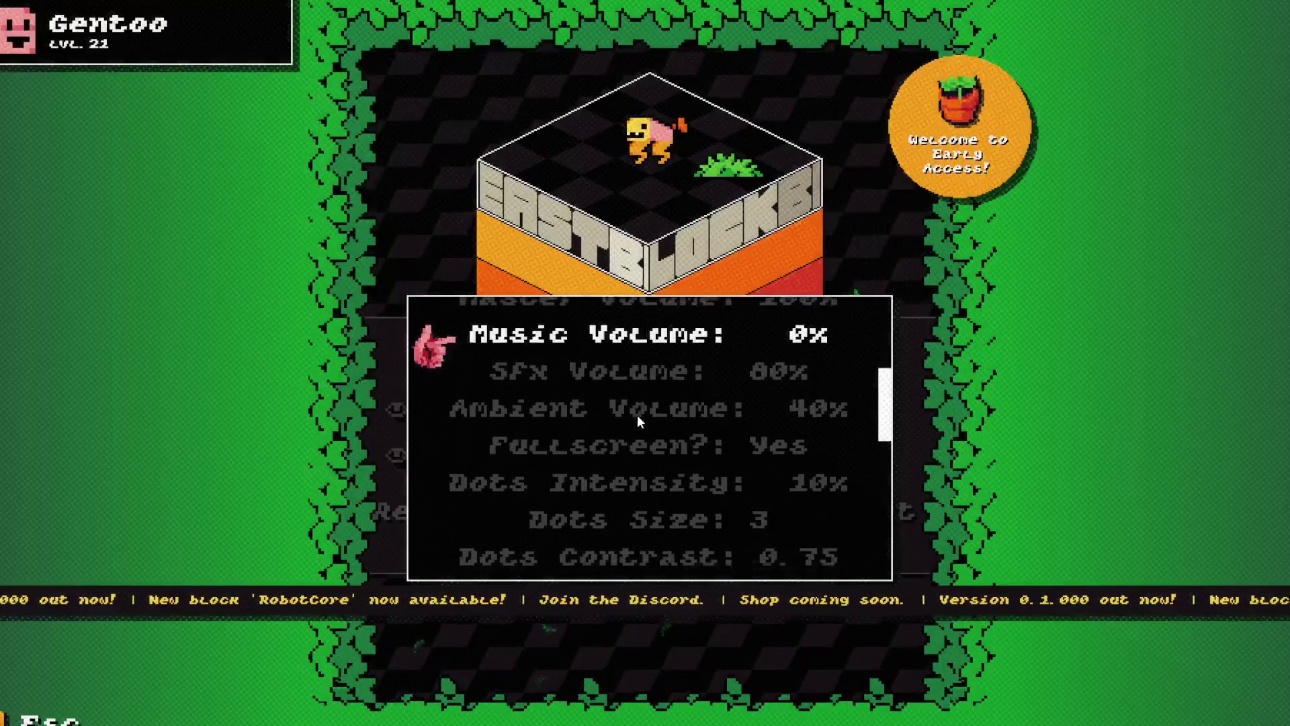
{"action": "key", "text": "Left"}
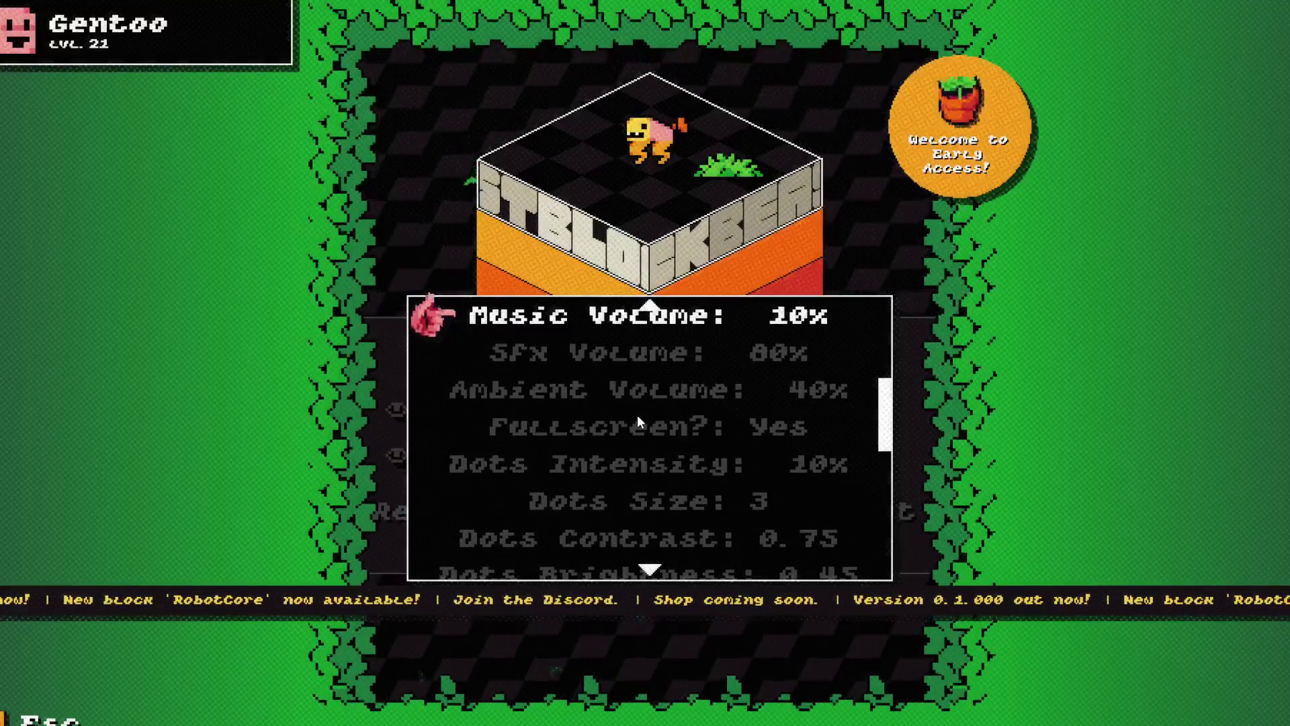
{"action": "key", "text": "Up"}
{"action": "key", "text": "Down"}
{"action": "key", "text": "Down"}
{"action": "key", "text": "Up"}
{"action": "key", "text": "Down"}
{"action": "key", "text": "Right"}
{"action": "key", "text": "Right"}
{"action": "key", "text": "Right"}
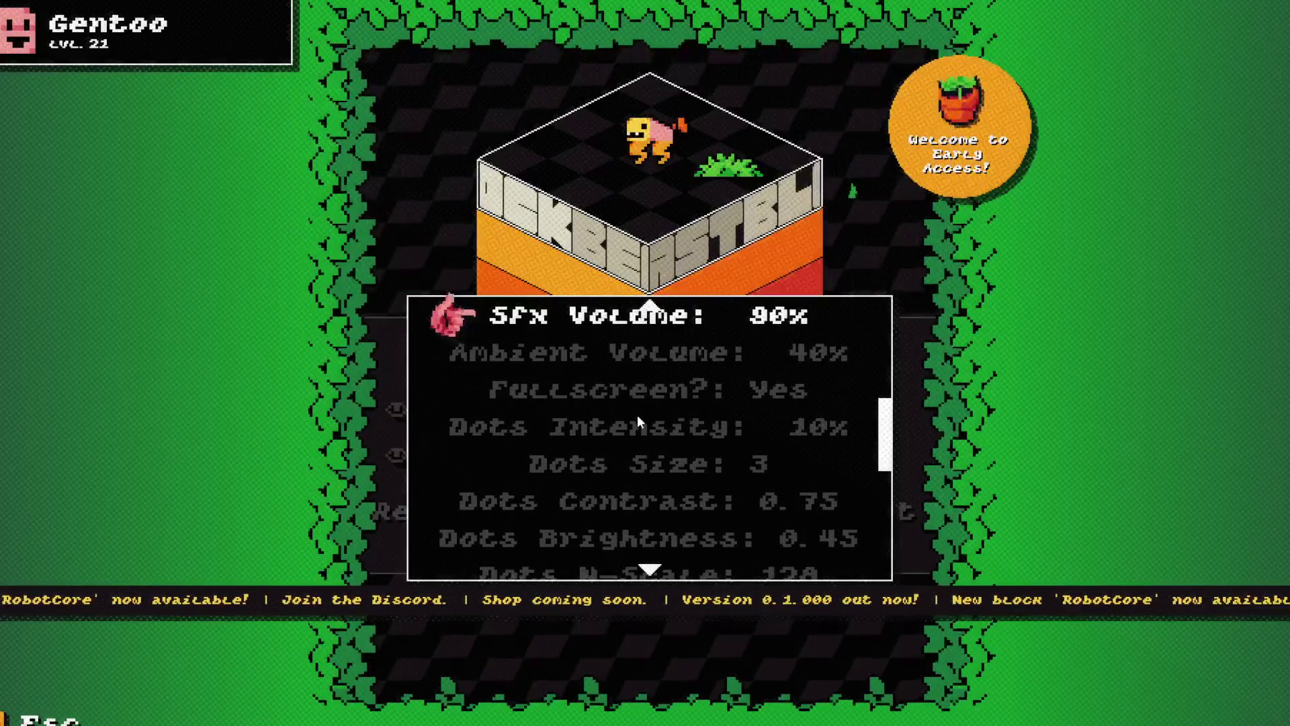
{"action": "key", "text": "Right"}
- Adjust Music Volume to 60% and bring Sfx Volume down to 30%
{"action": "key", "text": "Up"}
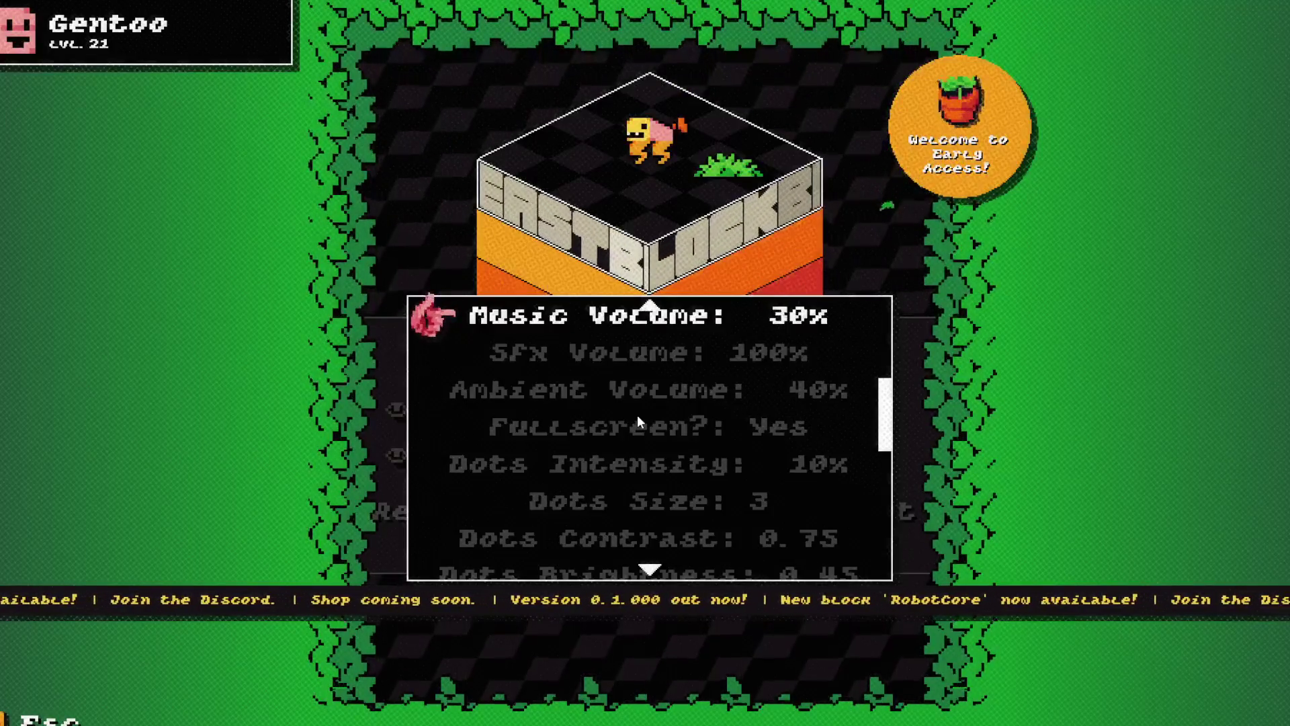
{"action": "key", "text": "Right"}
{"action": "key", "text": "Right"}
{"action": "key", "text": "Right"}
{"action": "key", "text": "Left"}
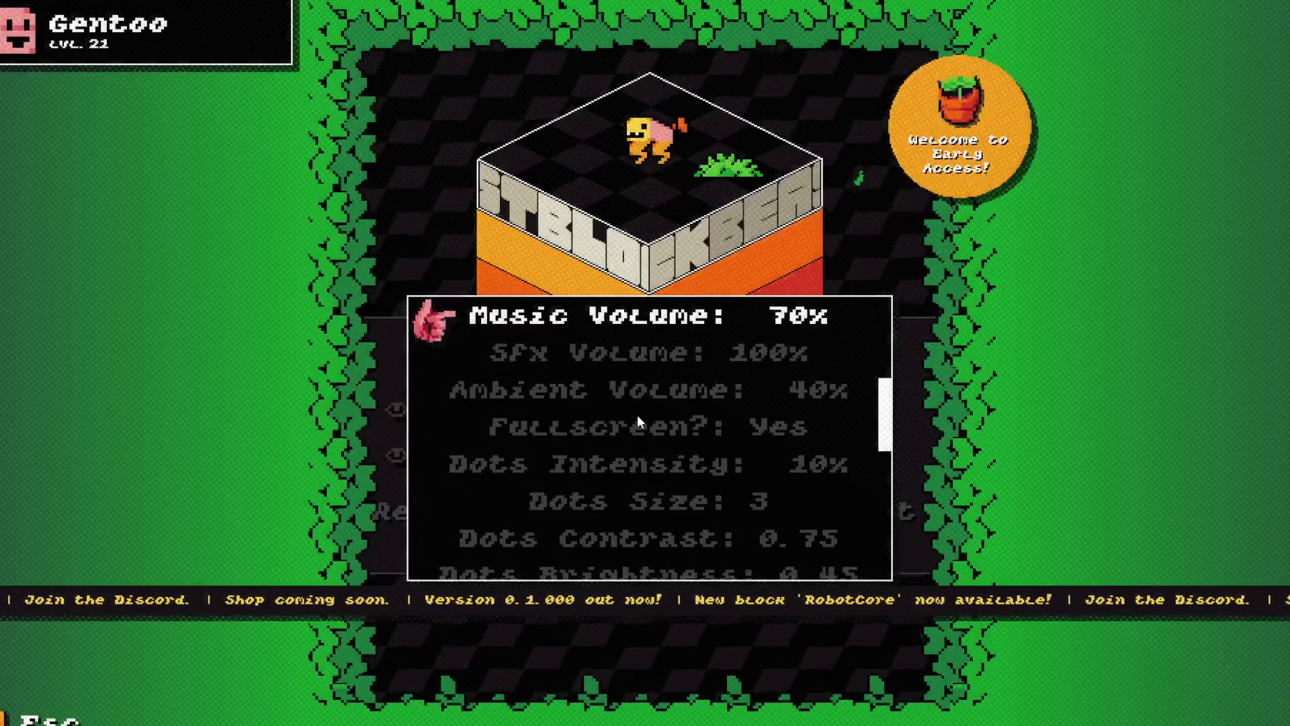
{"action": "key", "text": "Left"}
{"action": "key", "text": "Down"}
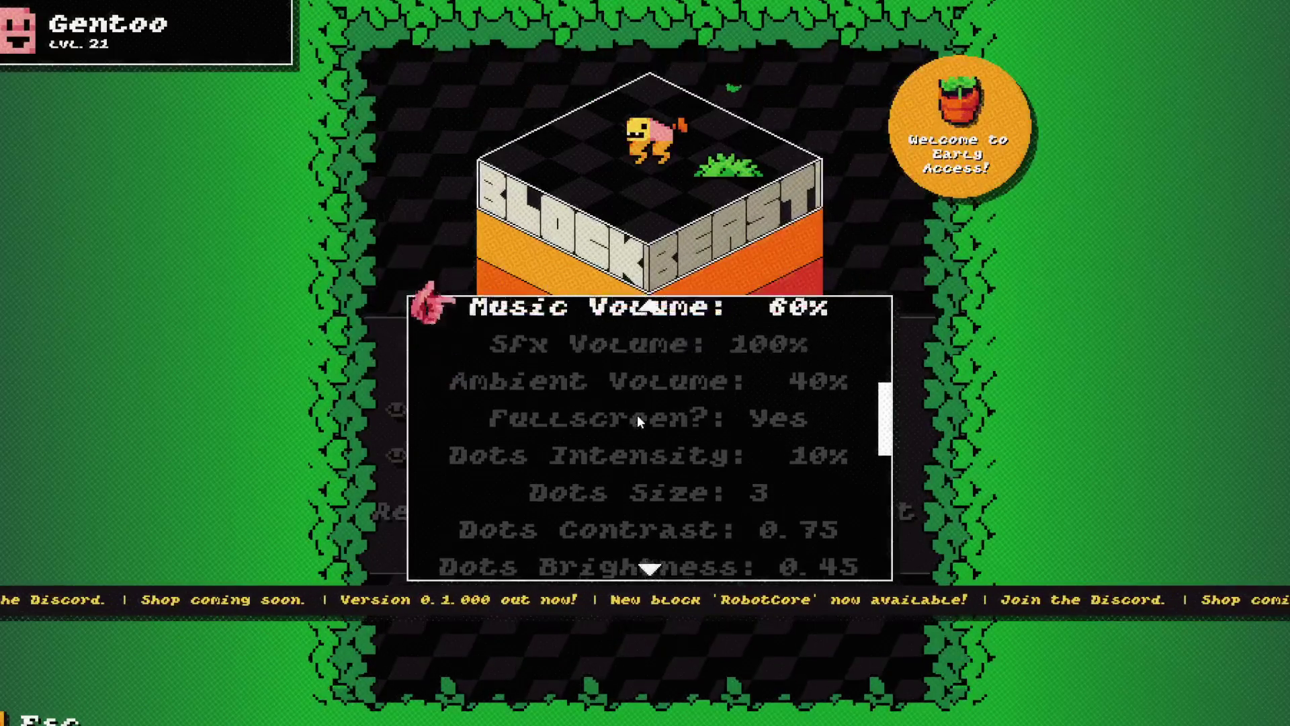
{"action": "key", "text": "Right"}
{"action": "key", "text": "Right"}
{"action": "key", "text": "Right"}
{"action": "key", "text": "Right"}
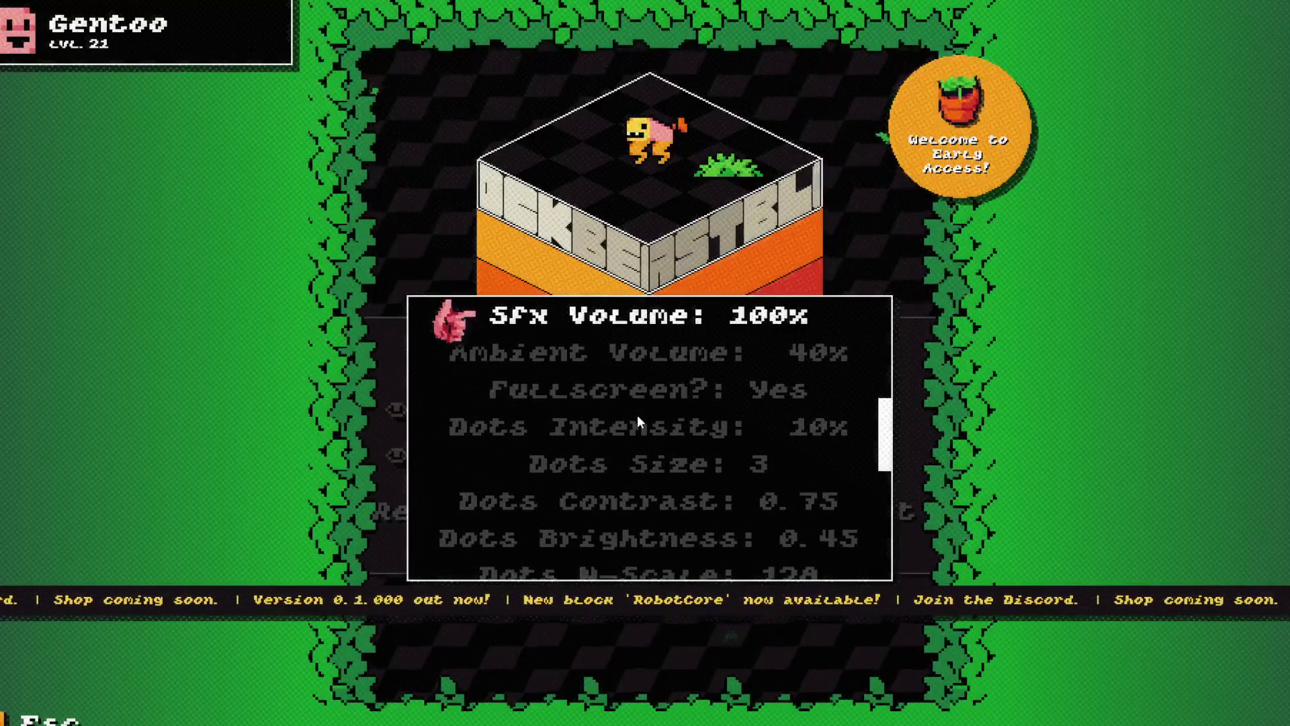
{"action": "key", "text": "Right"}
{"action": "key", "text": "Right"}
{"action": "key", "text": "Right"}
{"action": "key", "text": "Left"}
{"action": "key", "text": "Left"}
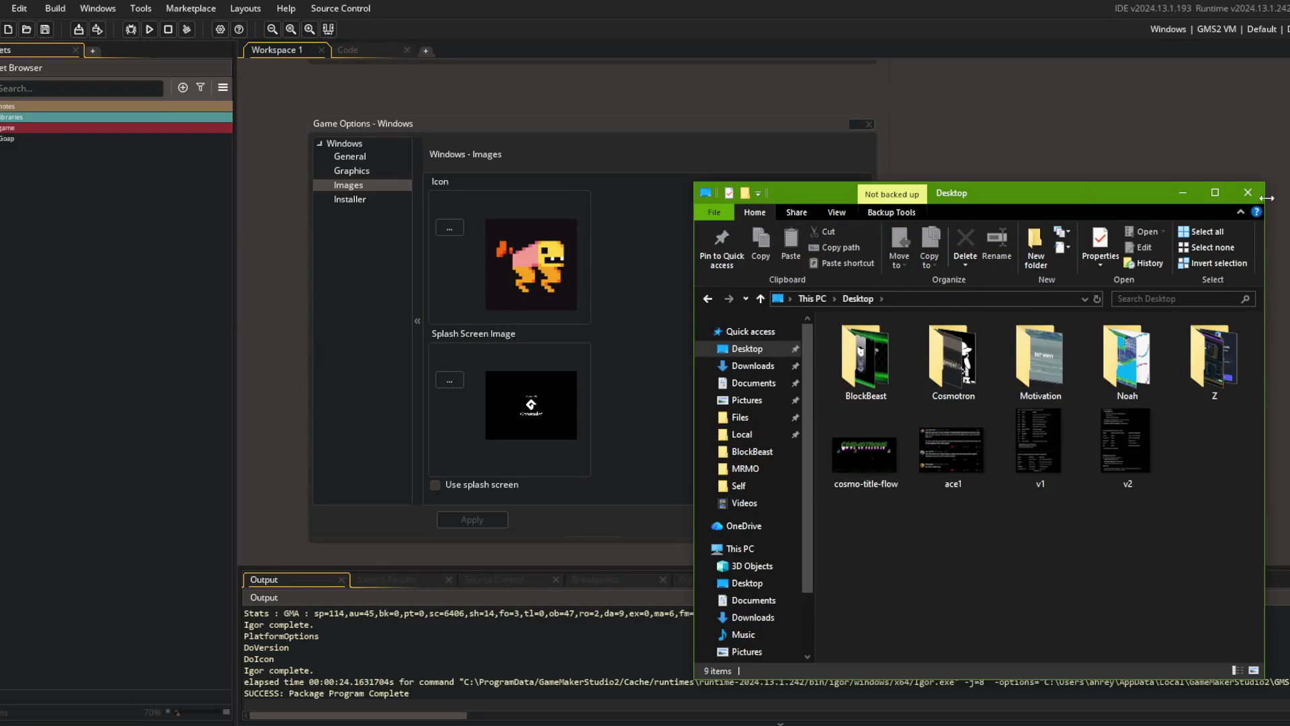
- In Command Prompt, commit with the message "updated window name and icon"
{"action": "left_click", "coordinate": [1246, 192]}
{"action": "key", "text": "alt+Tab"}
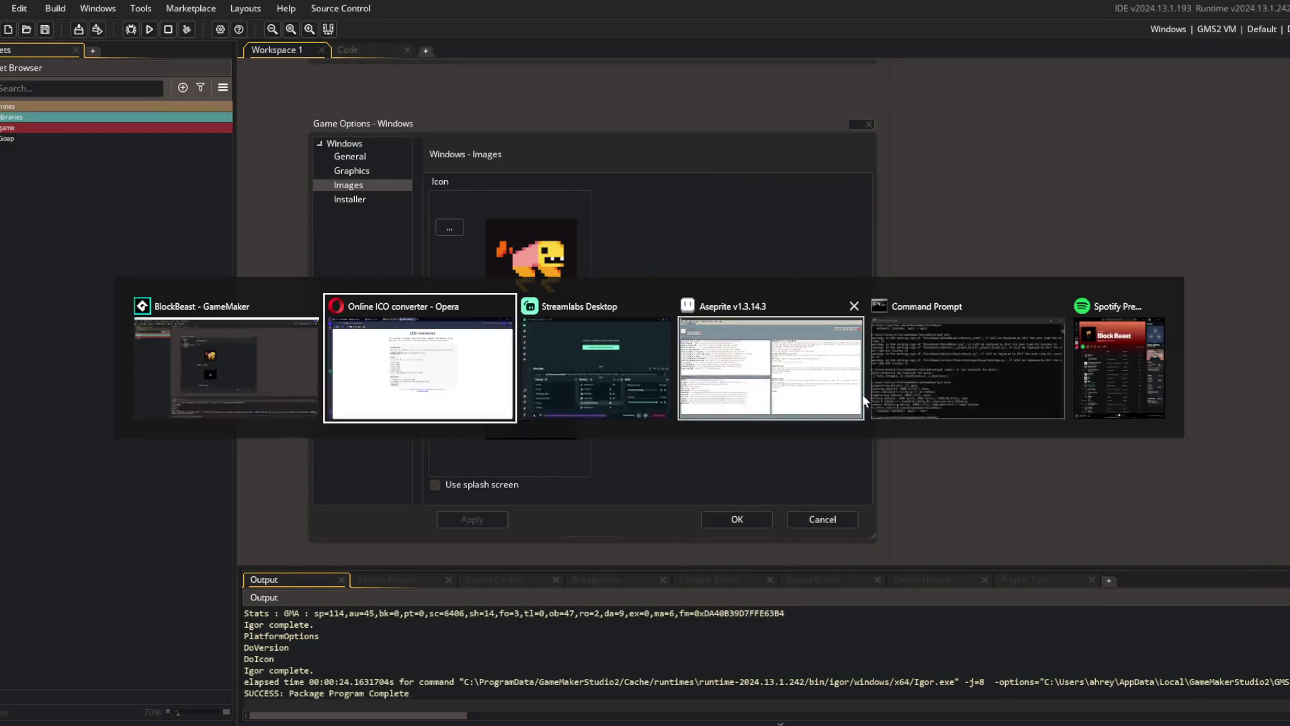
{"action": "key", "text": "Tab"}
{"action": "key", "text": "Tab"}
{"action": "key", "text": "Tab"}
{"action": "type", "text": "git commit -m \"updated project"}
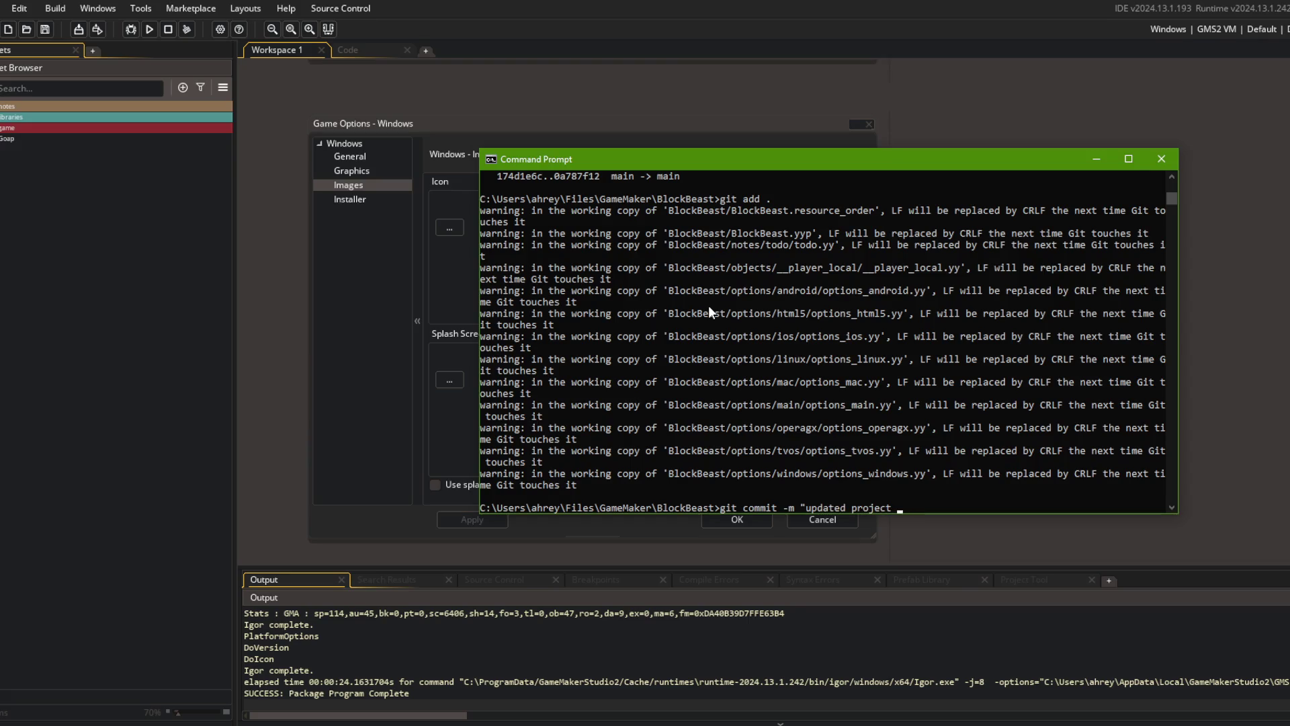
{"action": "key", "text": "BackSpace"}
{"action": "key", "text": "BackSpace"}
{"action": "key", "text": "BackSpace"}
{"action": "type", "text": "window n"}
{"action": "type", "text": "ame and icon"}
{"action": "type", "text": "\""}
{"action": "key", "text": "Return"}
- Run git push, then return to GameMaker
{"action": "type", "text": "git push"}
{"action": "key", "text": "Return"}
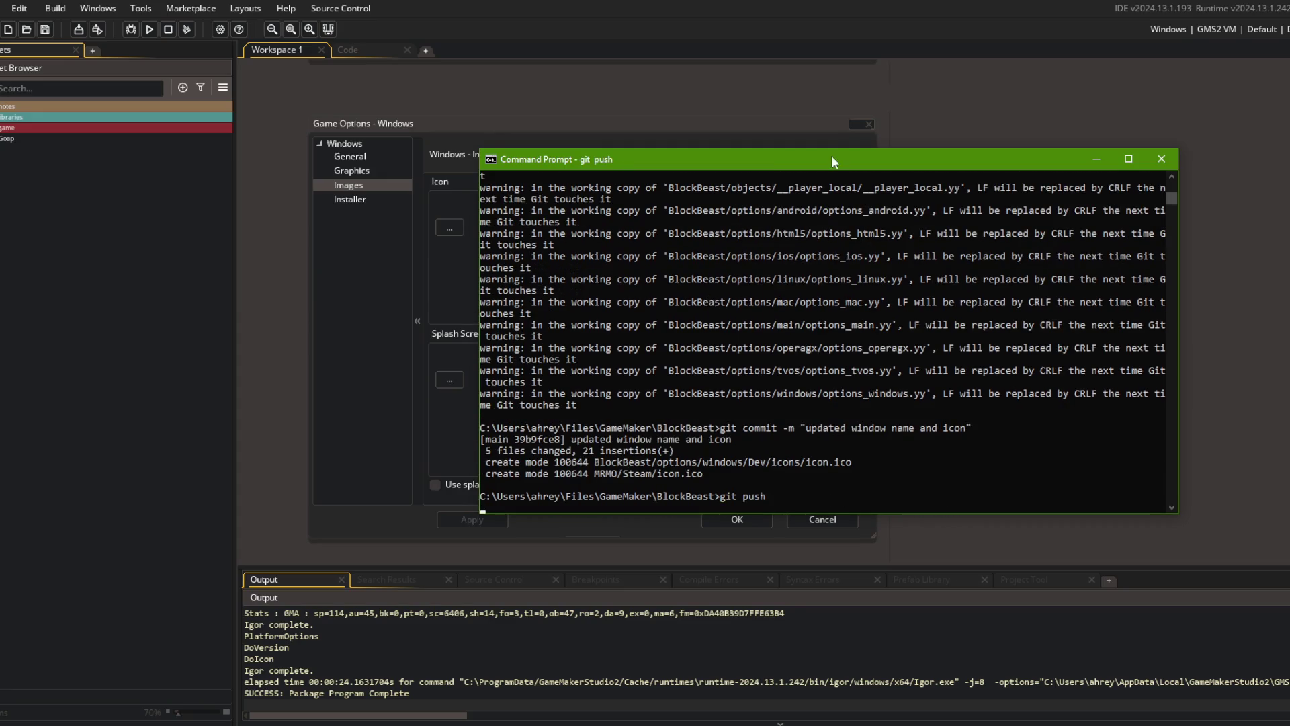
{"action": "left_click", "coordinate": [786, 108]}
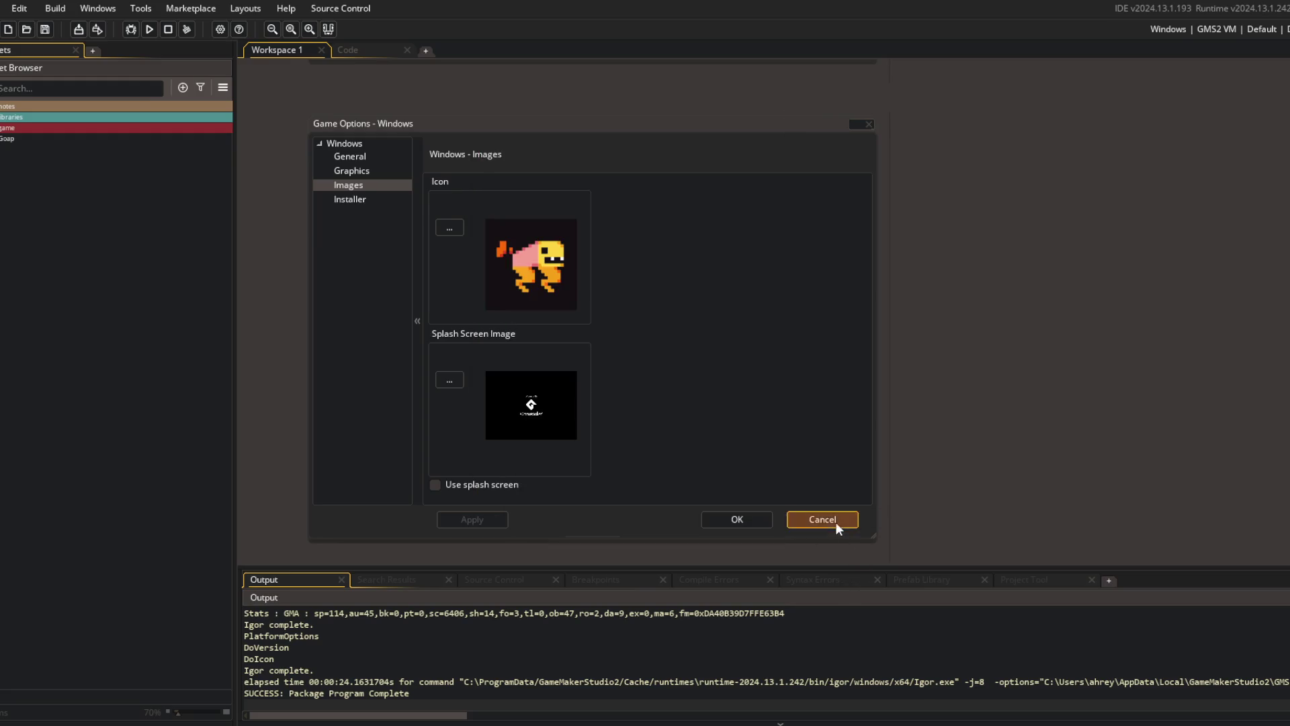
- Cancel Game Options, open the Code workspace, and close the Behavior_Audio, audio manager, PlayerSettings and music editors
{"action": "left_click", "coordinate": [835, 522]}
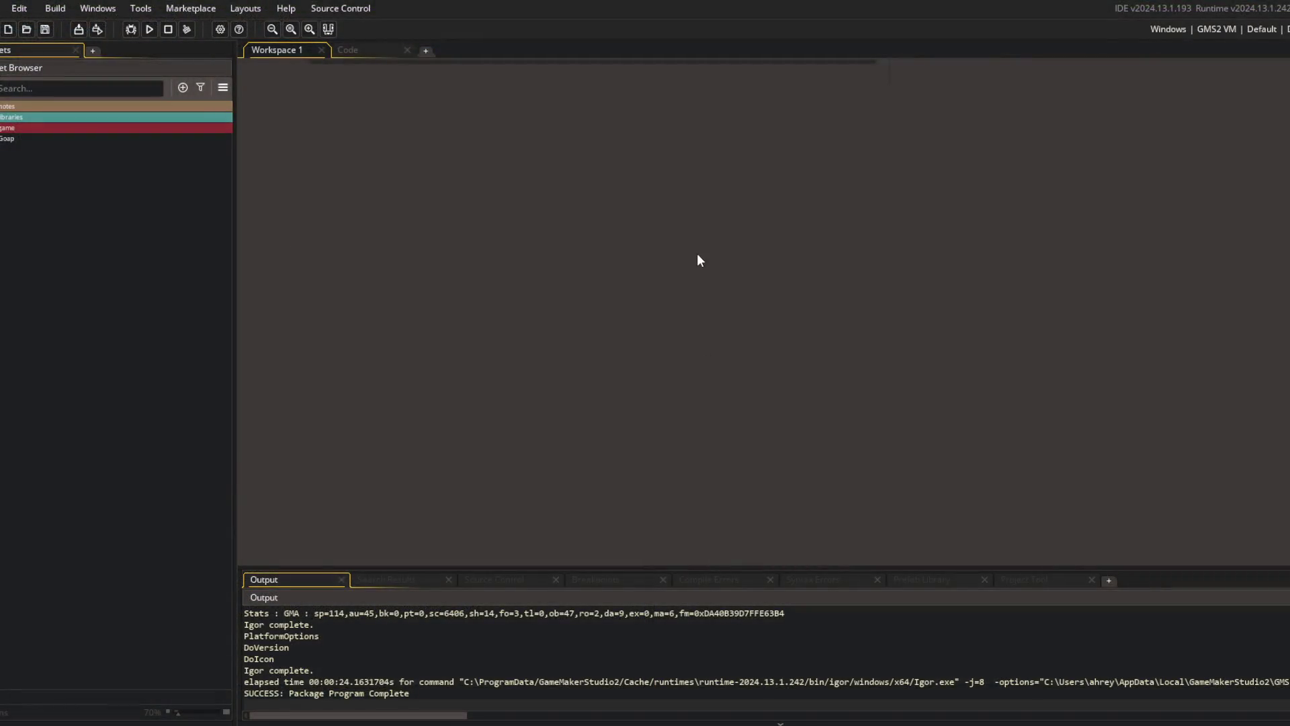
{"action": "key", "text": "ctrl+t"}
{"action": "type", "text": "code"}
{"action": "key", "text": "Return"}
{"action": "middle_click", "coordinate": [862, 66]}
{"action": "middle_click", "coordinate": [734, 66]}
{"action": "middle_click", "coordinate": [376, 68]}
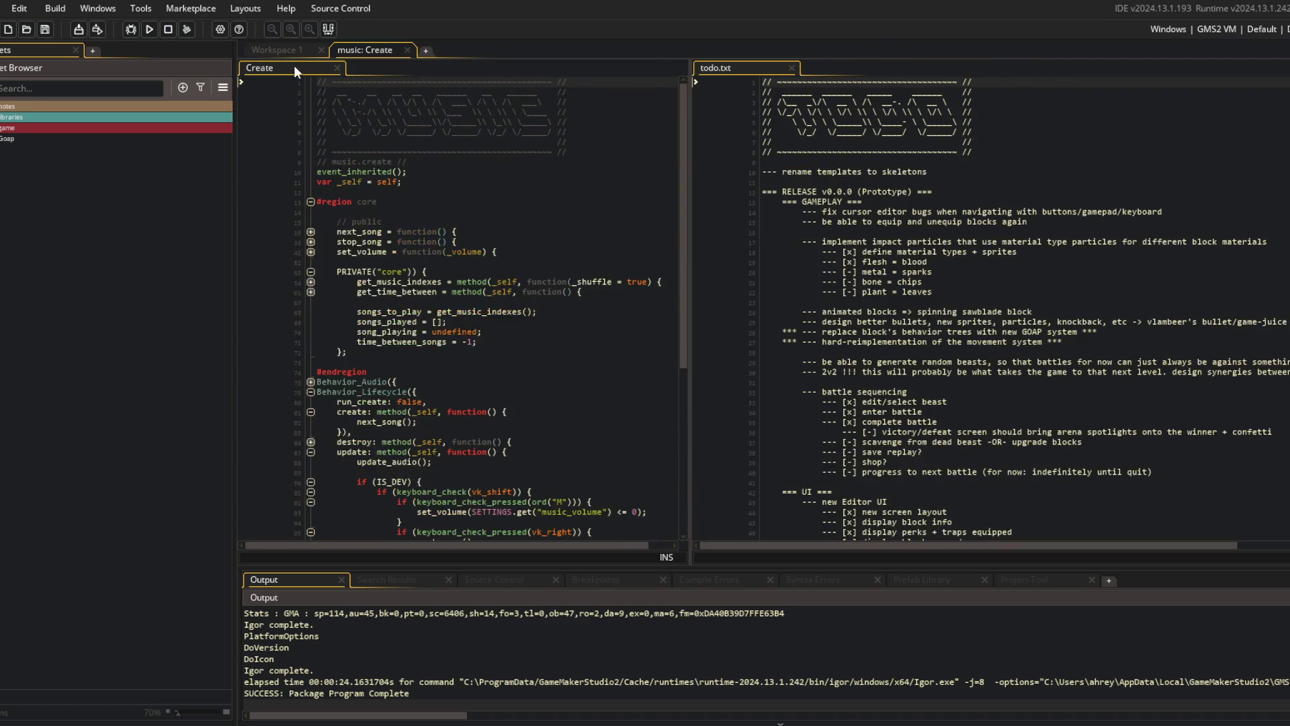
{"action": "middle_click", "coordinate": [296, 65]}
- Draft fullscreen and music-volume bug notes below line 10 of todo.txt and save
{"action": "left_click_drag", "start_coordinate": [692, 116], "coordinate": [397, 124]}
{"action": "left_click", "coordinate": [679, 173]}
{"action": "key", "text": "Return"}
{"action": "type", "text": "--- project not updating s"}
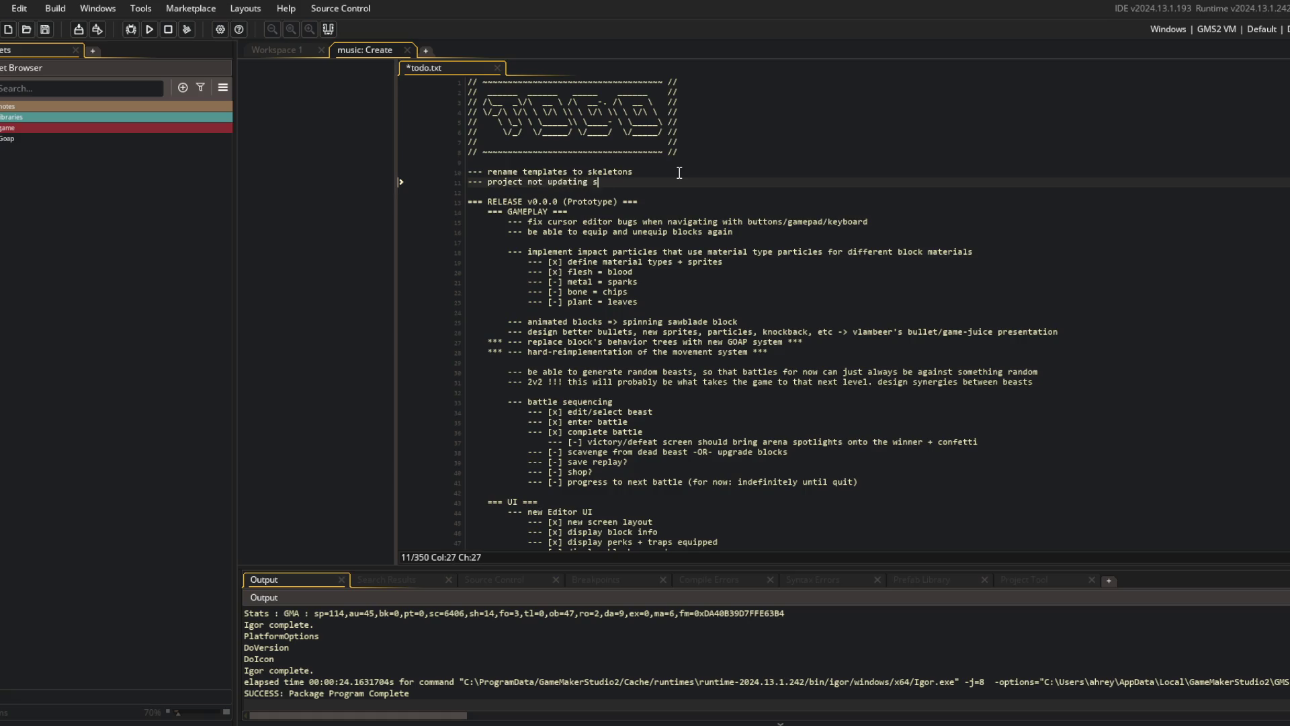
{"action": "type", "text": "etint"}
{"action": "type", "text": "properly when toggli"}
{"action": "type", "text": "ng fullscreen v"}
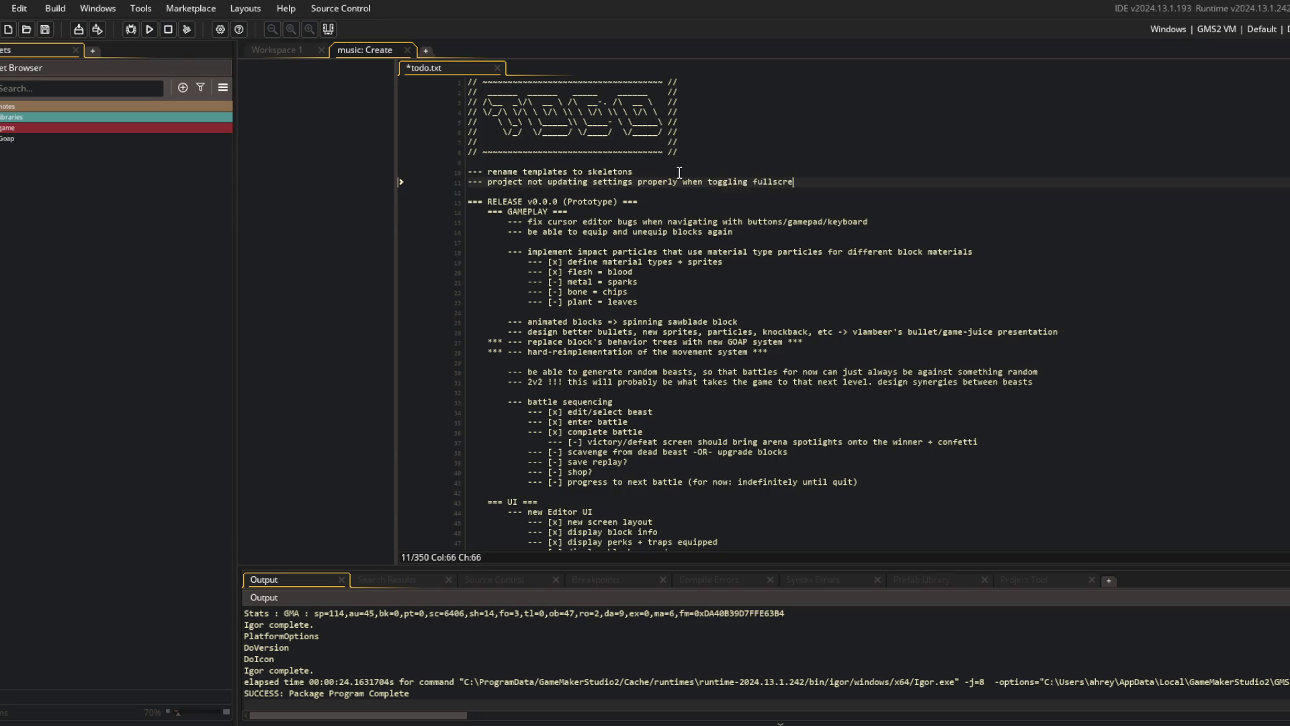
{"action": "type", "text": "g"}
{"action": "key", "text": "Return"}
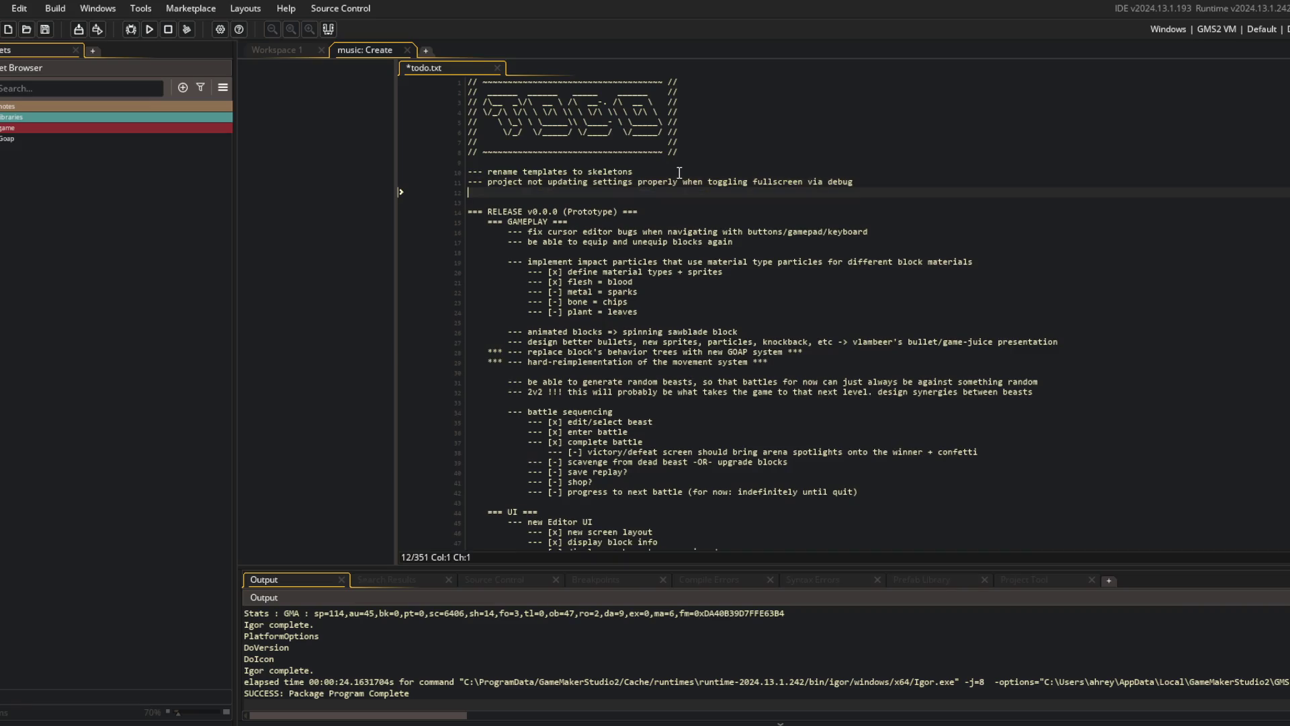
{"action": "type", "text": "--- project not setting start mu"}
{"action": "type", "text": "sic volume properl"}
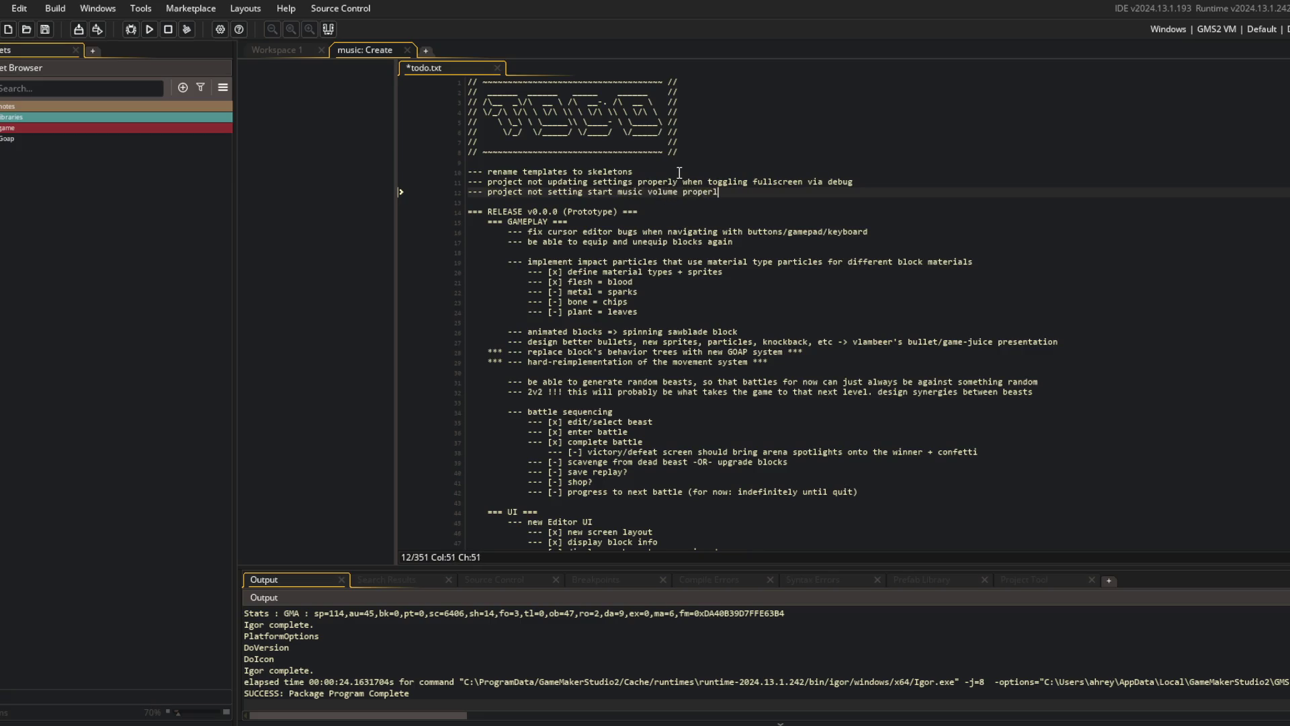
{"action": "type", "text": "y when toggling via de"}
{"action": "type", "text": "bug"}
{"action": "key", "text": "Return"}
{"action": "key", "text": "ctrl+s"}
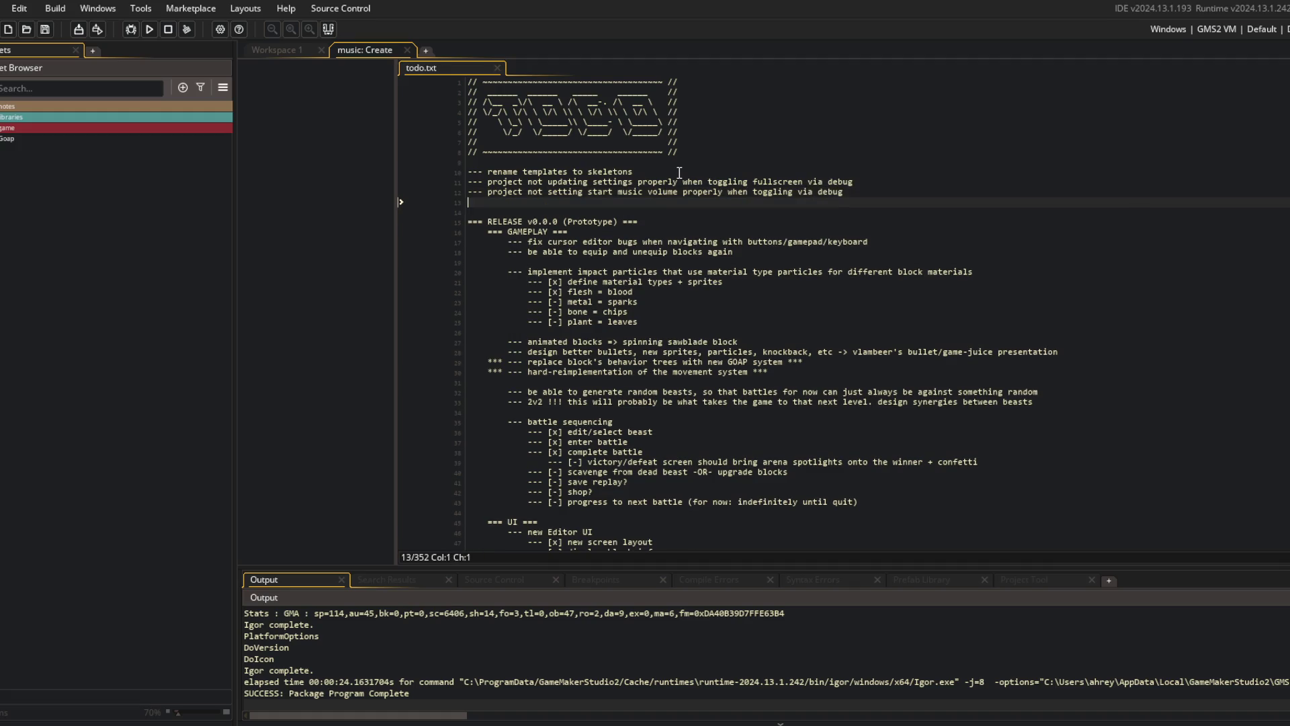
- Add '-- changing sfx volume should trigger', delete the bug notes, save, and close the editors
{"action": "type", "text": "--- chan"}
{"action": "type", "text": "ging "}
{"action": "type", "text": "sfx volume should trigger"}
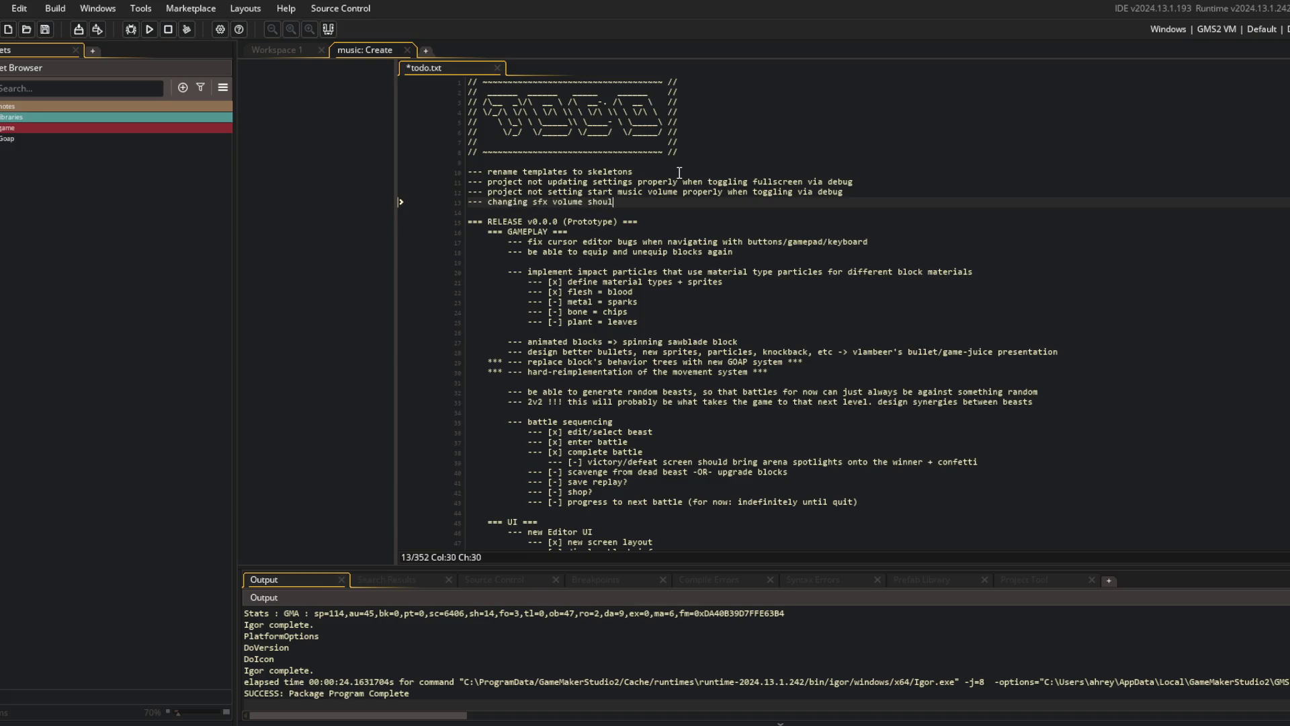
{"action": "key", "text": "Home"}
{"action": "key", "text": "shift+Up"}
{"action": "key", "text": "shift+Up"}
{"action": "key", "text": "Delete"}
{"action": "key", "text": "ctrl+s"}
{"action": "key", "text": "End"}
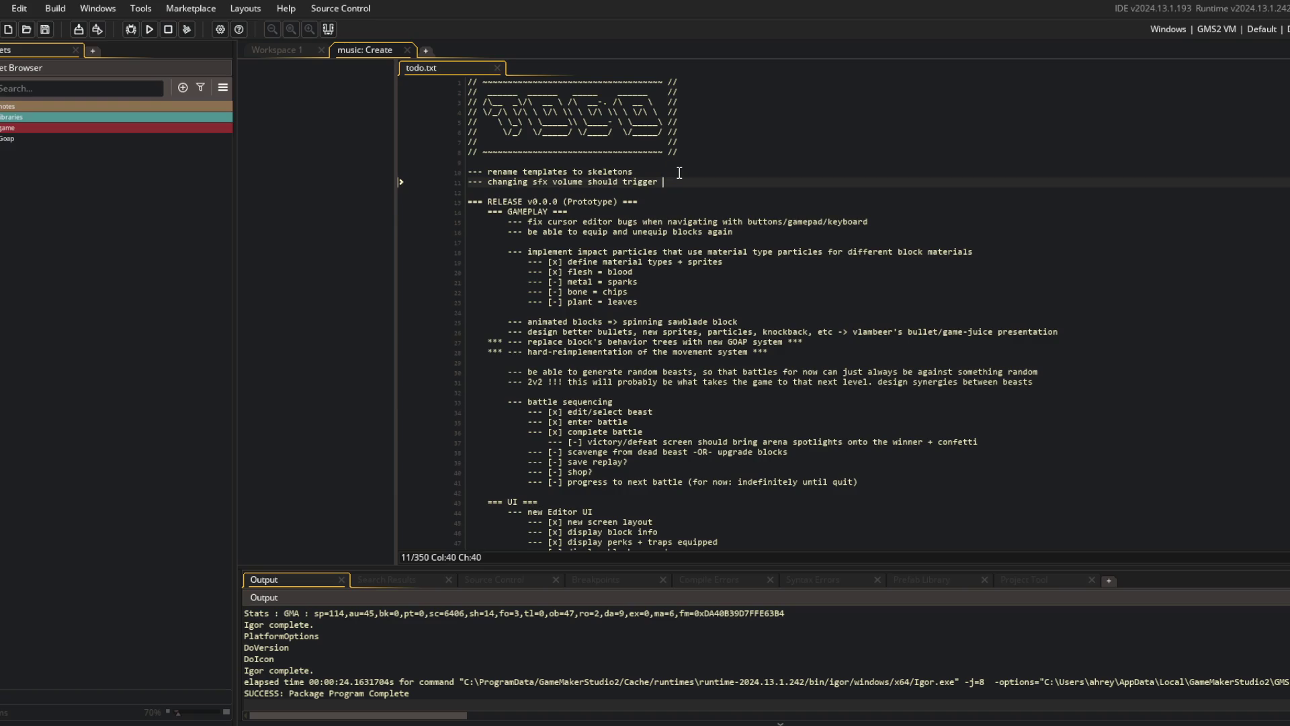
{"action": "key", "text": "shift+Home"}
{"action": "key", "text": "BackSpace"}
{"action": "key", "text": "BackSpace"}
{"action": "key", "text": "ctrl+w"}
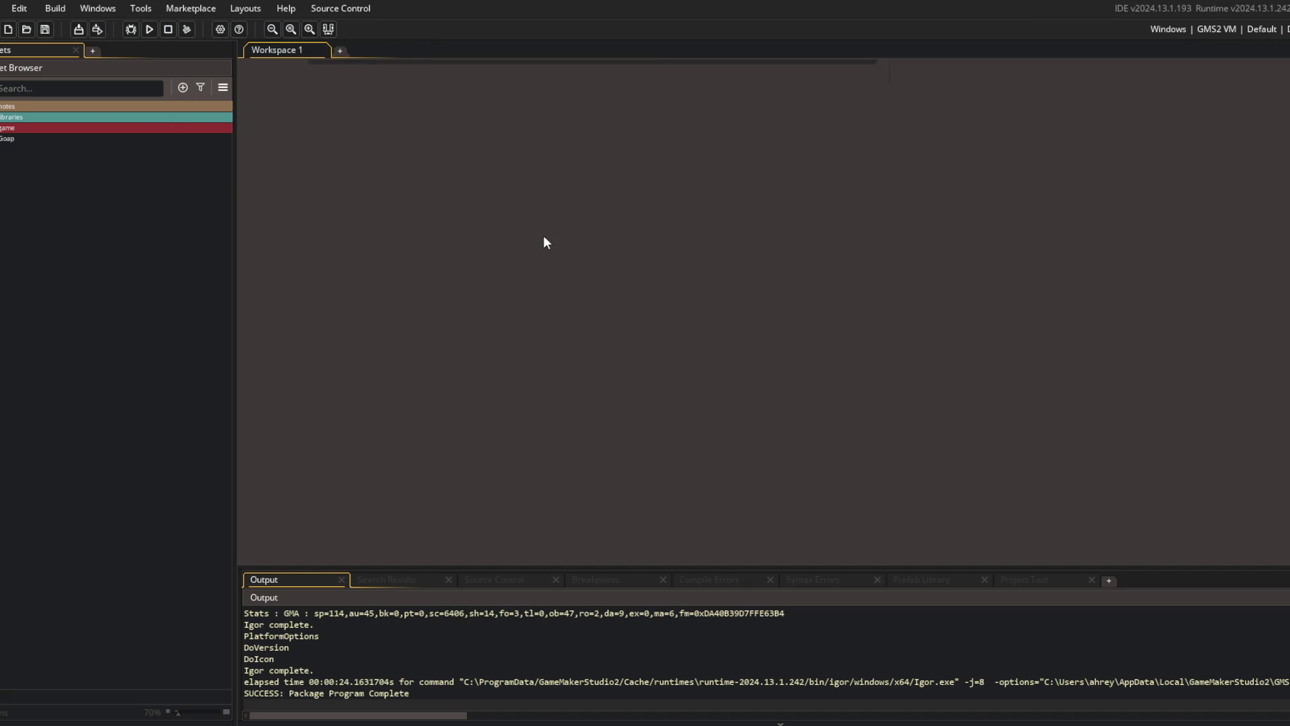
- Open the PlayerSettings script via asset search and fold its apply function
{"action": "scroll", "coordinate": [545, 255], "scroll_direction": "up", "scroll_amount": 5}
{"action": "scroll", "coordinate": [787, 323], "scroll_direction": "down", "scroll_amount": 4}
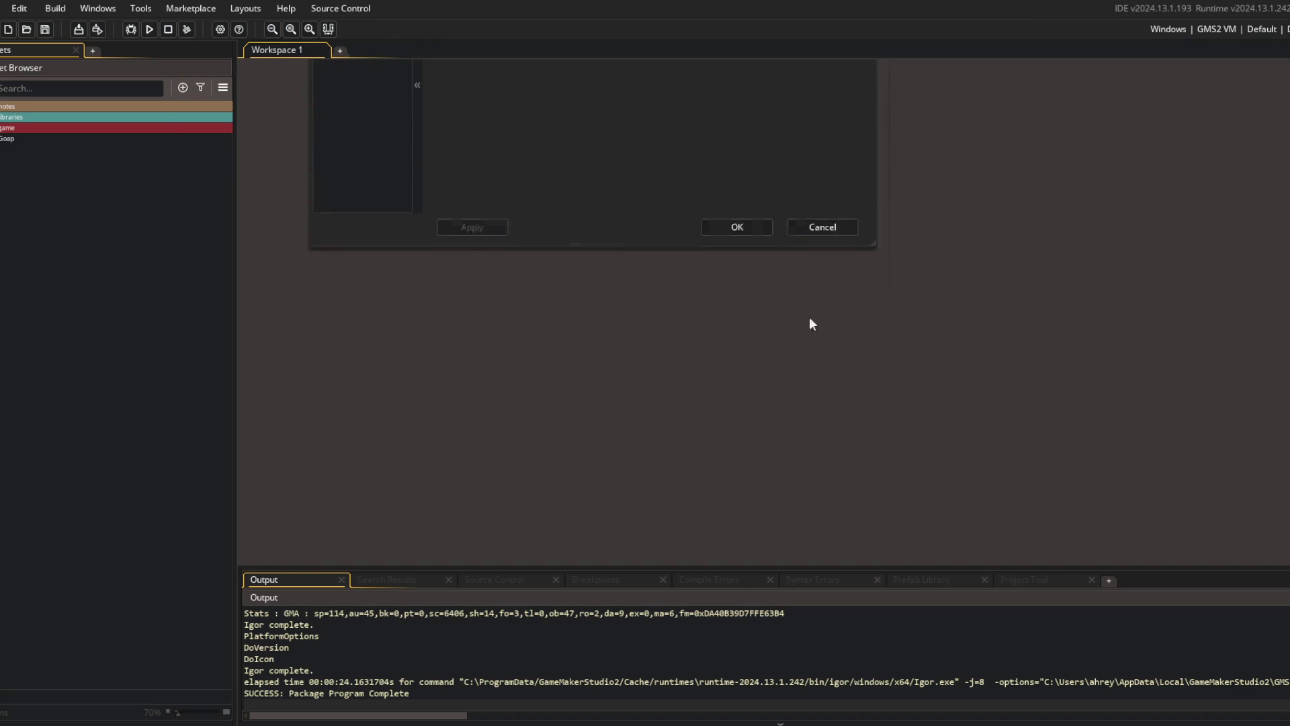
{"action": "key", "text": "ctrl+t"}
{"action": "type", "text": "setting"}
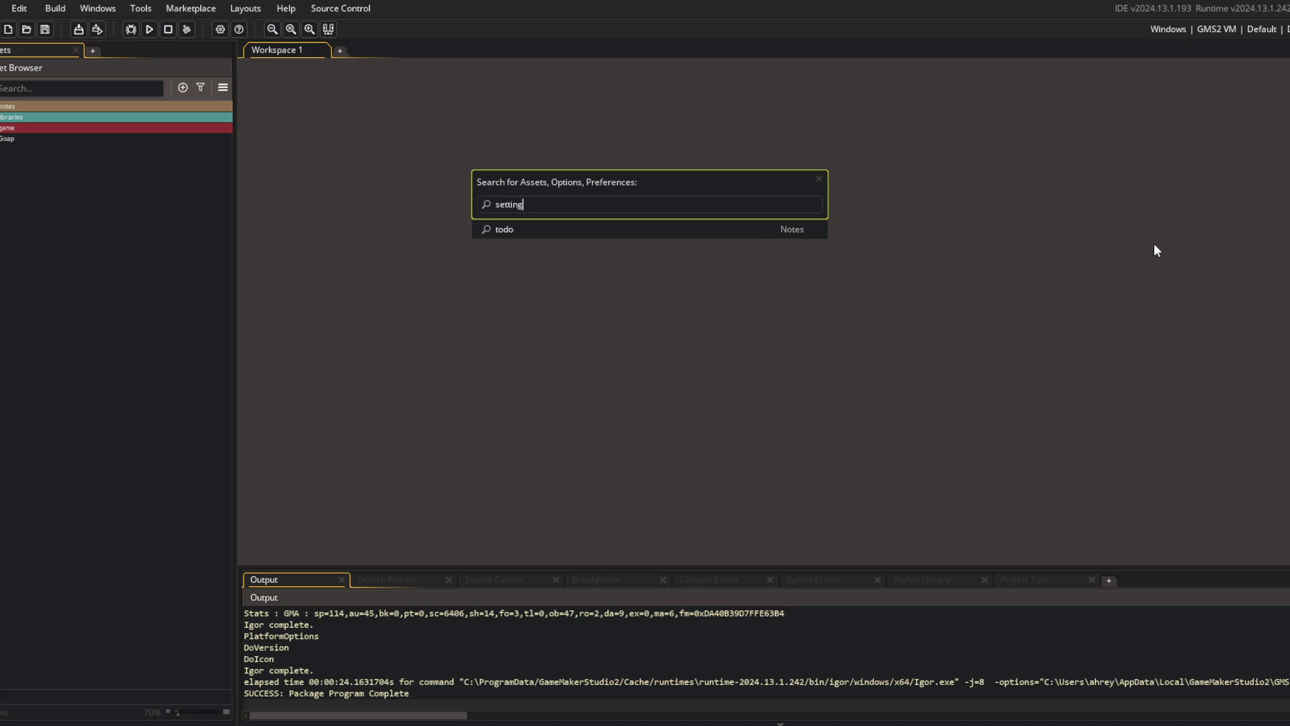
{"action": "key", "text": "Return"}
{"action": "key", "text": "ctrl+t"}
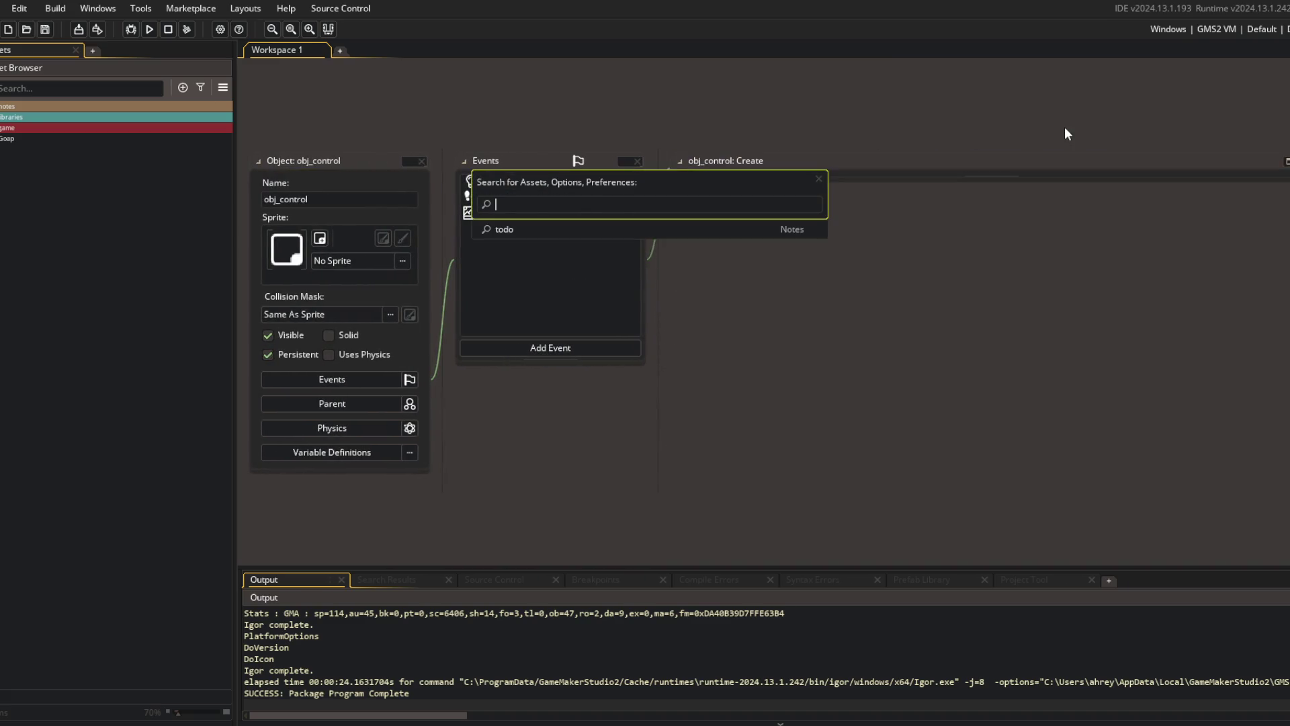
{"action": "type", "text": "settings"}
{"action": "key", "text": "Down"}
{"action": "key", "text": "Return"}
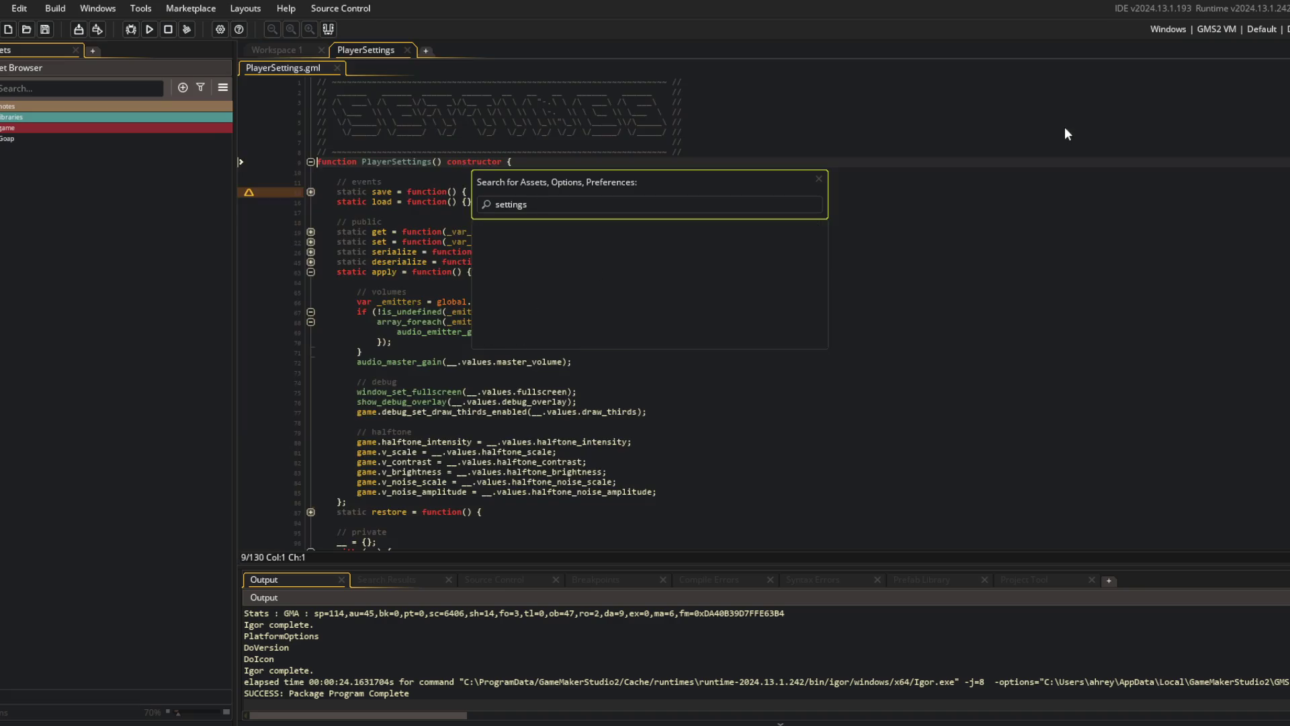
{"action": "left_click", "coordinate": [310, 273]}
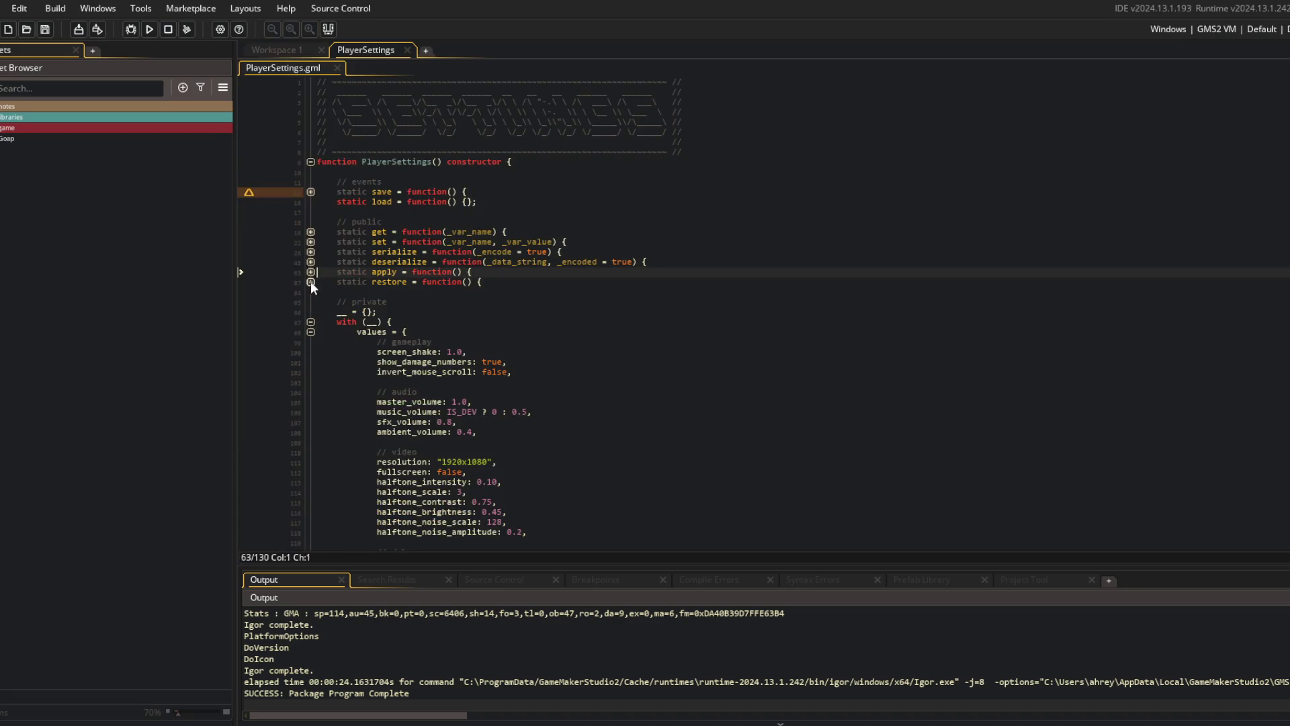
- Back in Workspace 1, open the ui_settings object
{"action": "left_click", "coordinate": [291, 51]}
{"action": "key", "text": "ctrl+t"}
{"action": "type", "text": "ui_settings"}
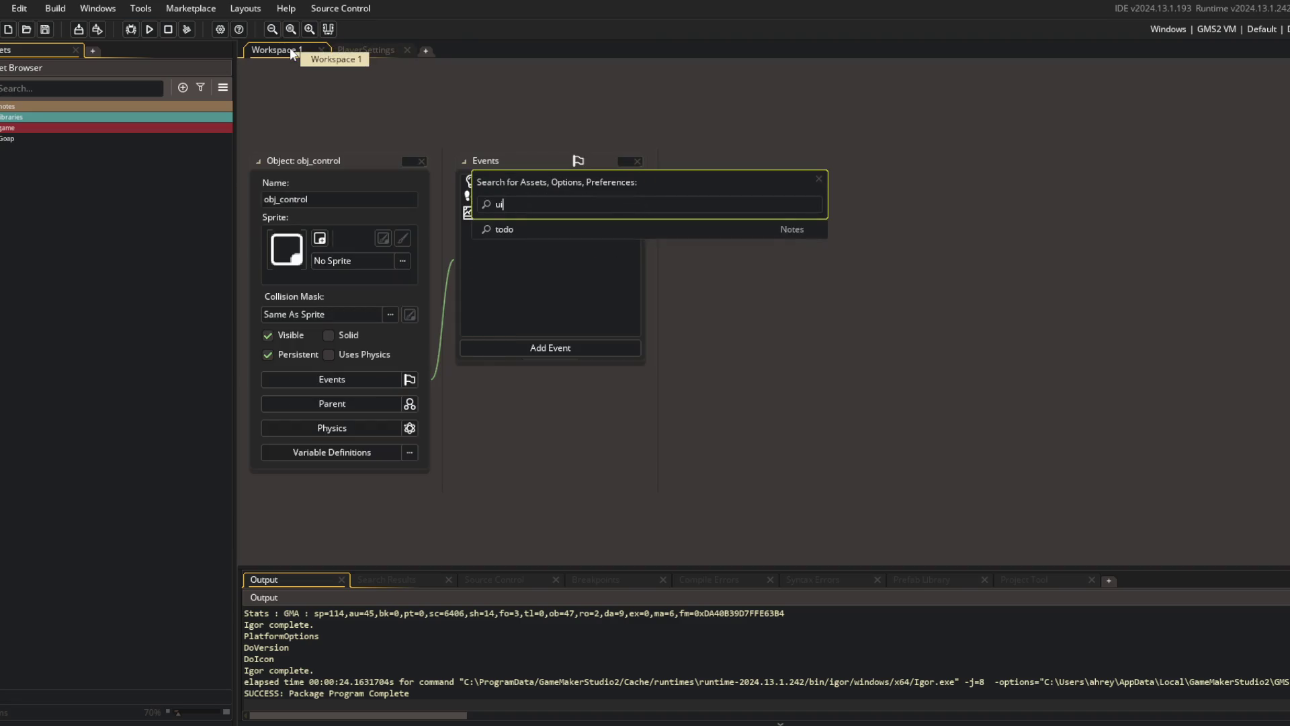
{"action": "key", "text": "Return"}
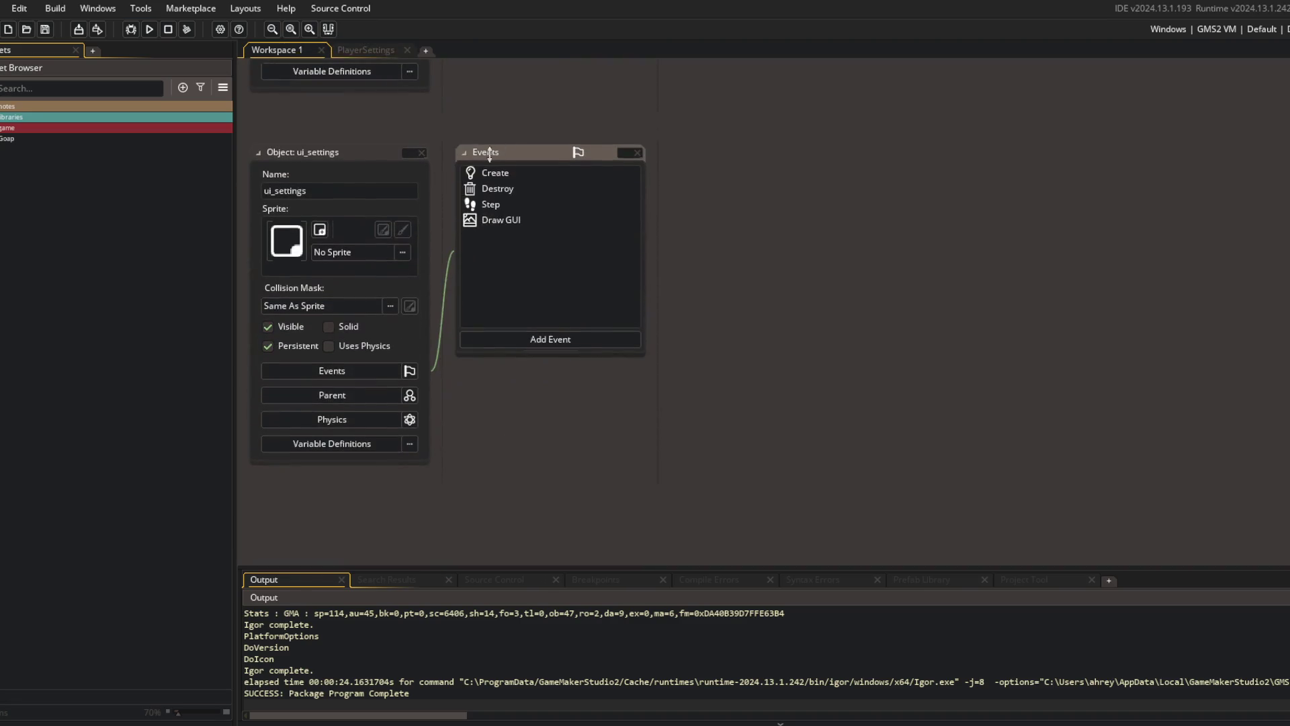
- Open the ui_settings Create event in its own tab and expand the sfx volume click handler
{"action": "double_click", "coordinate": [495, 170]}
{"action": "left_click", "coordinate": [1000, 172]}
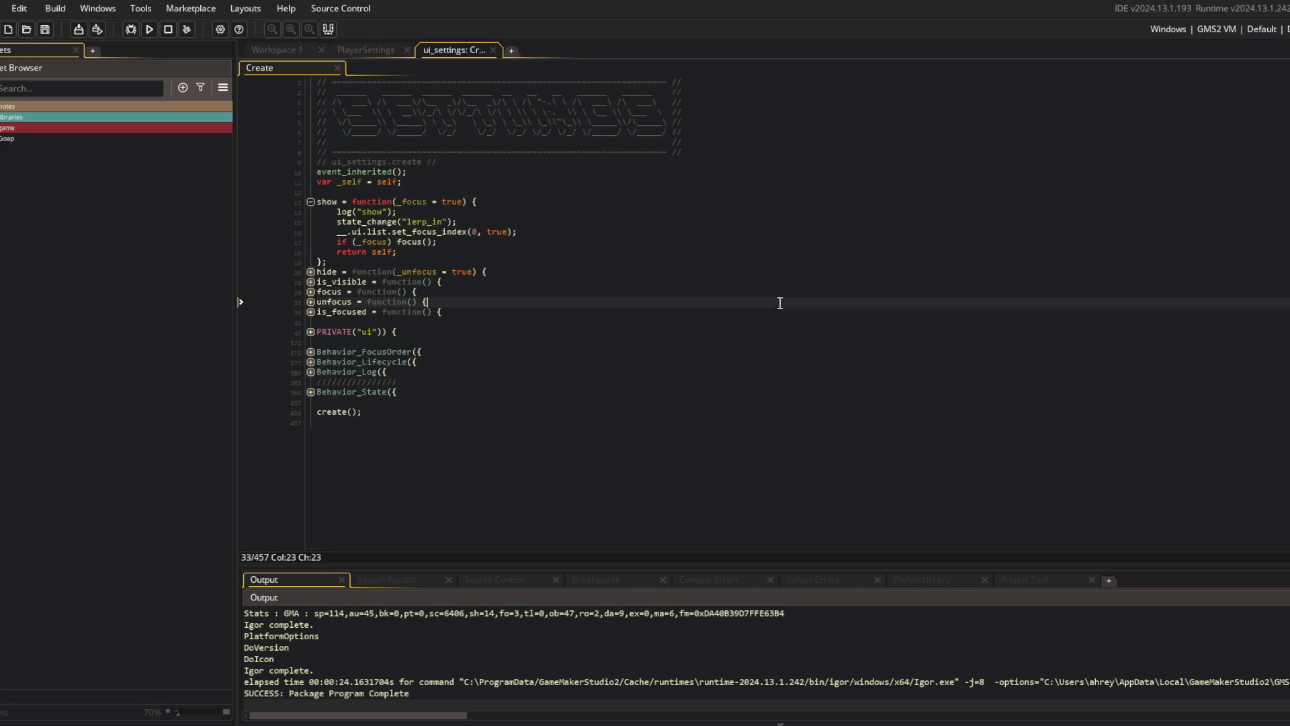
{"action": "left_click", "coordinate": [310, 202]}
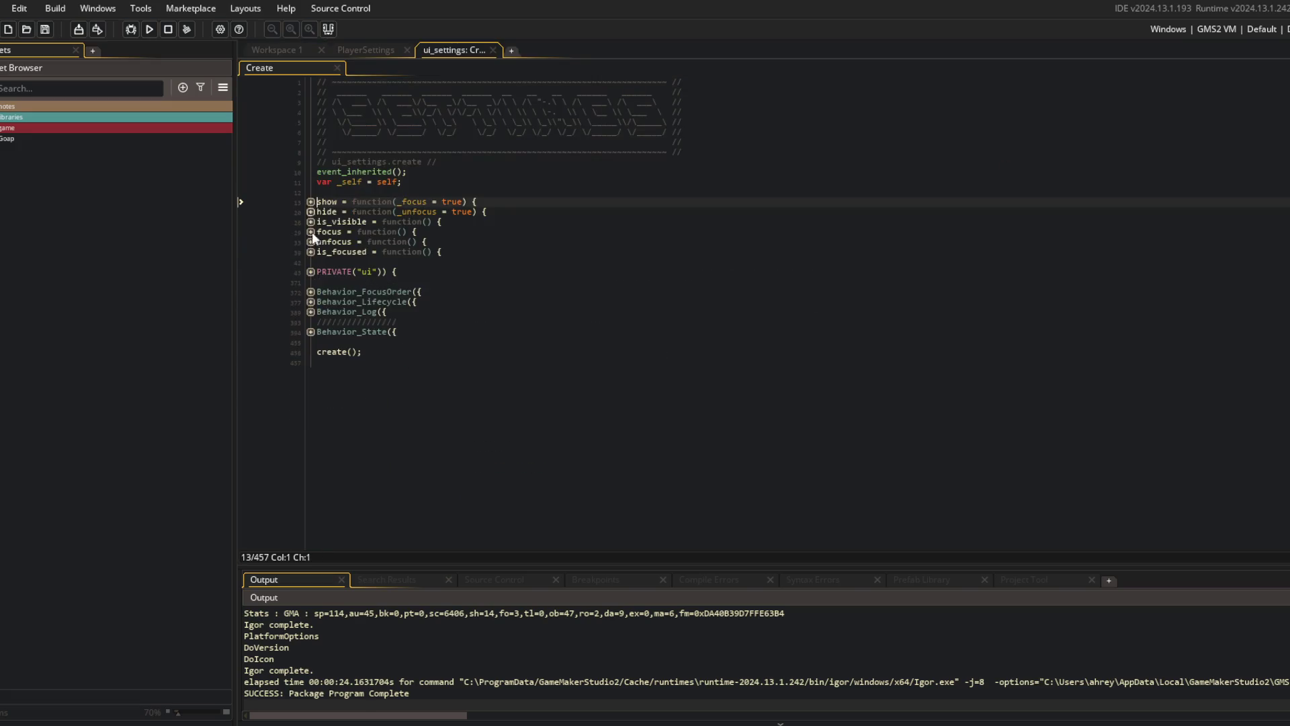
{"action": "left_click", "coordinate": [310, 302]}
{"action": "left_click", "coordinate": [310, 301]}
{"action": "left_click", "coordinate": [311, 302]}
{"action": "left_click", "coordinate": [311, 302]}
{"action": "left_click", "coordinate": [310, 272]}
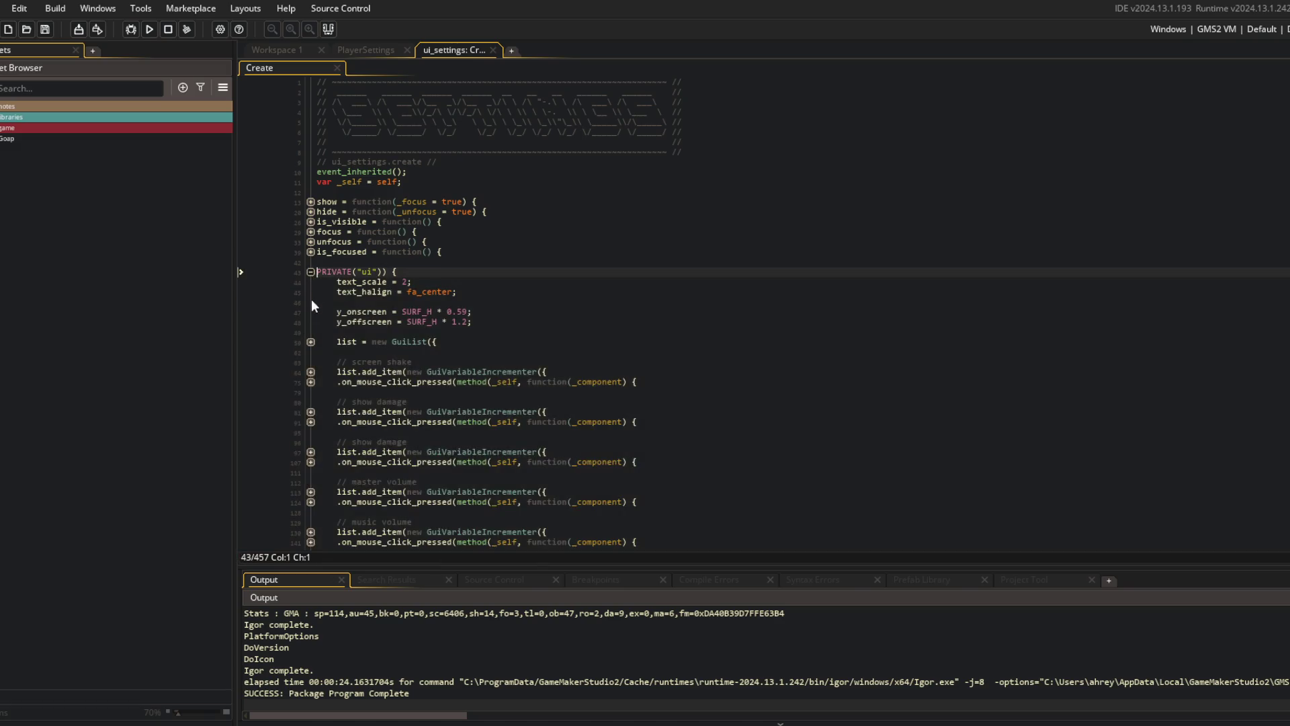
{"action": "scroll", "coordinate": [445, 272], "scroll_direction": "down", "scroll_amount": 8}
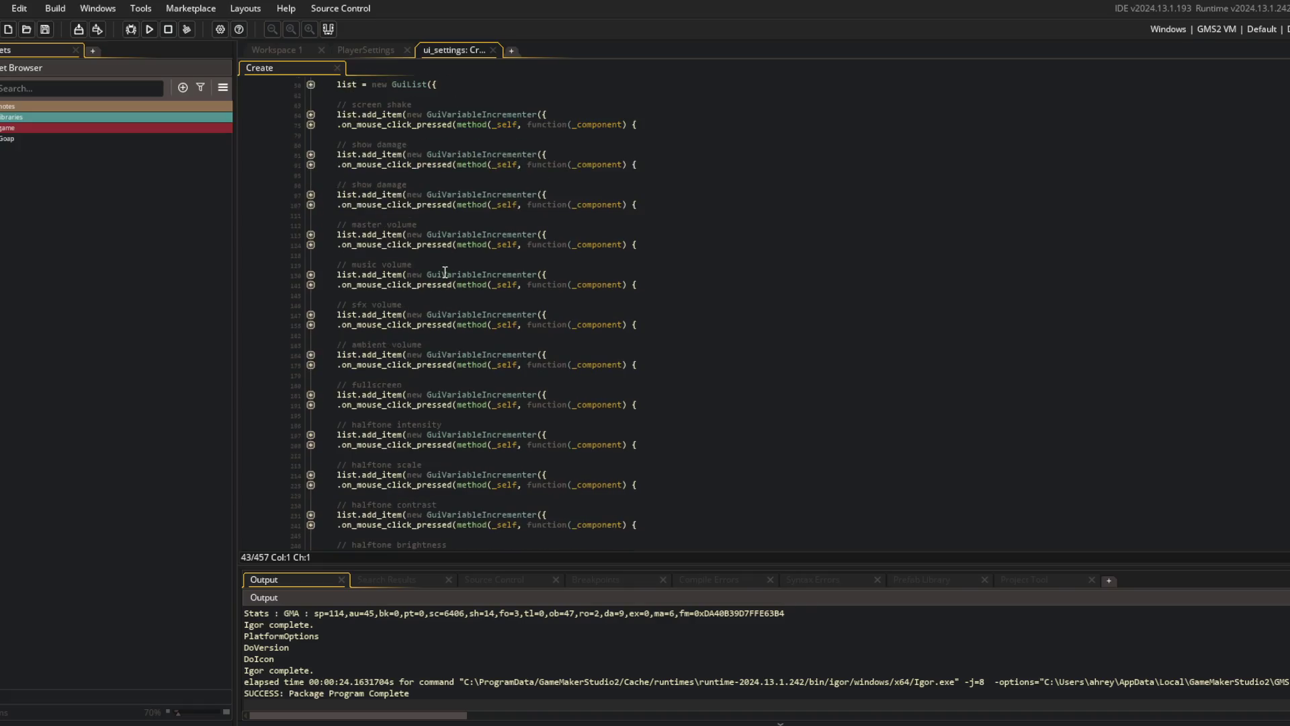
{"action": "left_click", "coordinate": [311, 326]}
- Insert an empty Behavior_Audio({ }) block above Behavior_FocusOrder and save the Create event
{"action": "left_click", "coordinate": [500, 341]}
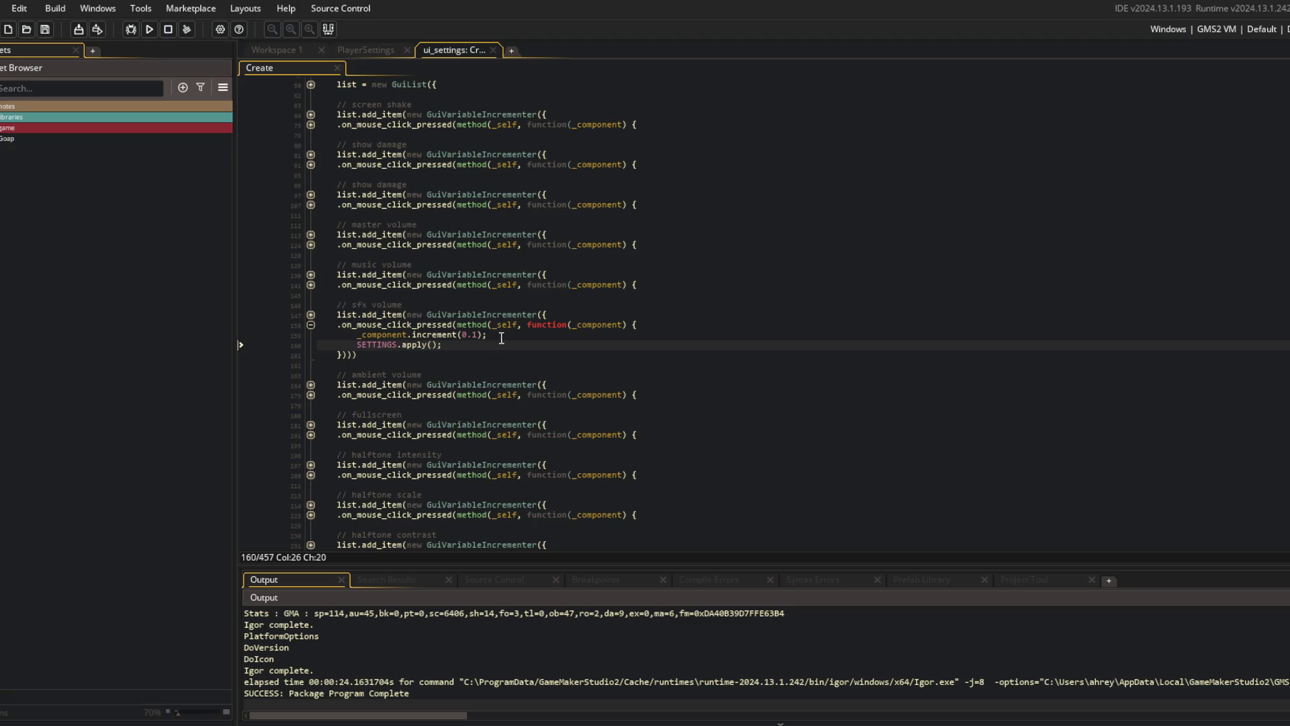
{"action": "key", "text": "Return"}
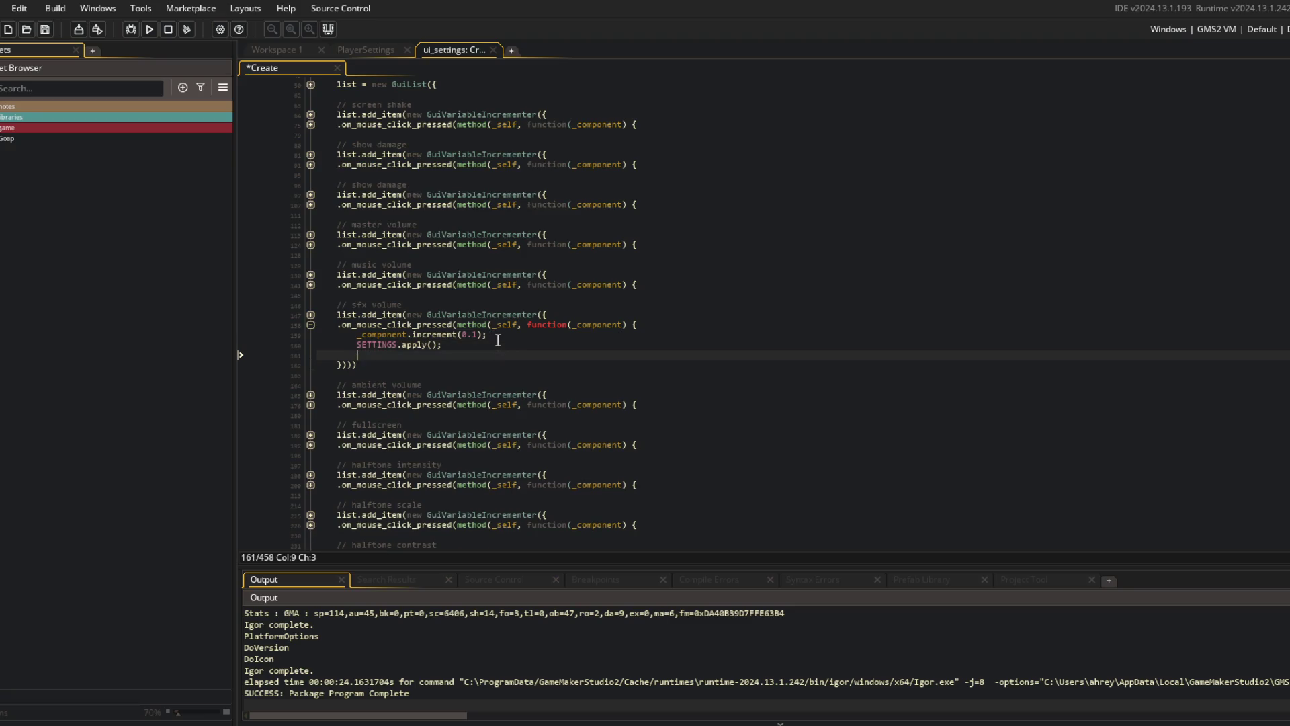
{"action": "scroll", "coordinate": [498, 340], "scroll_direction": "down", "scroll_amount": 10}
{"action": "left_click", "coordinate": [407, 454]}
{"action": "key", "text": "Up"}
{"action": "key", "text": "Return"}
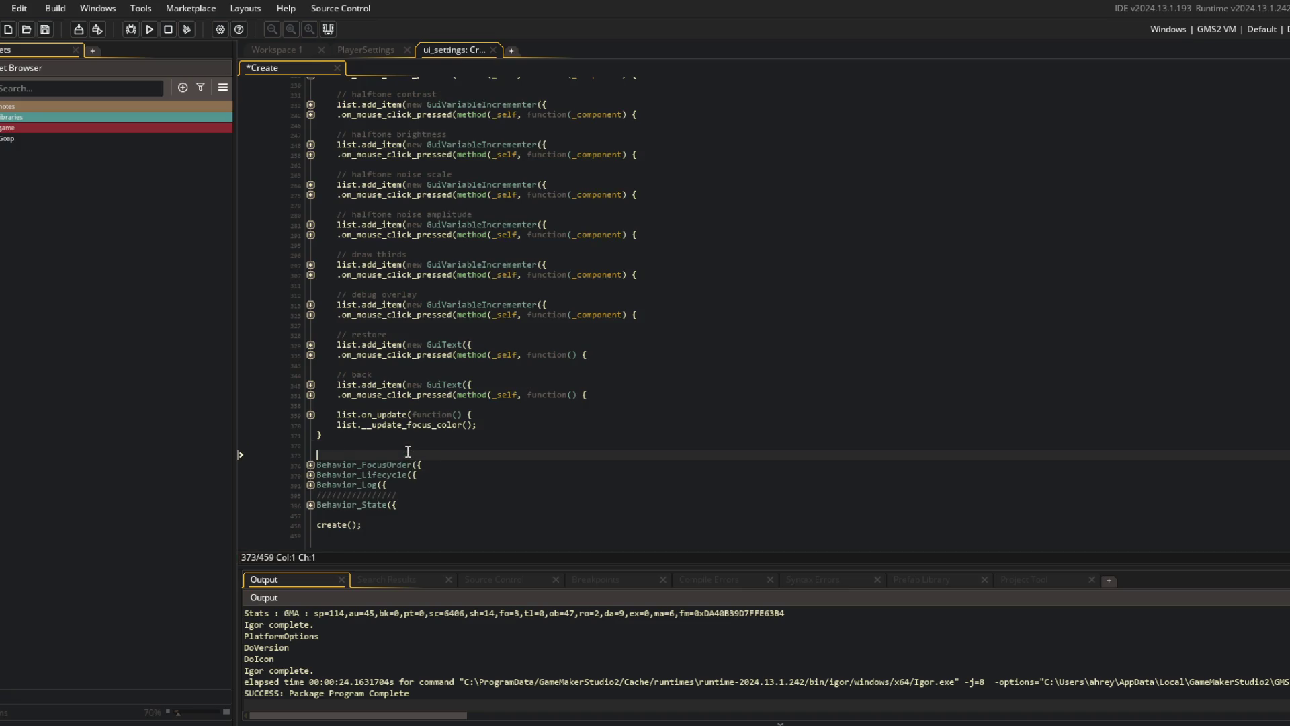
{"action": "type", "text": "Behavior_Au"}
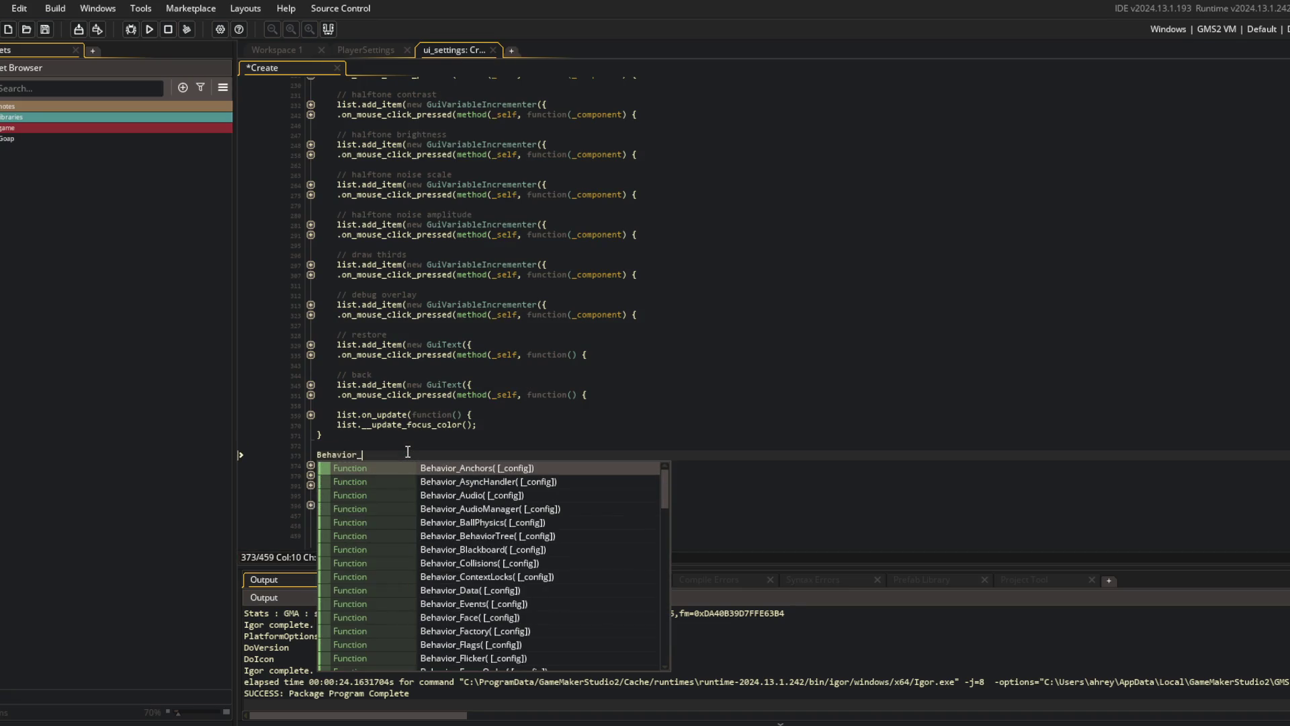
{"action": "key", "text": "Return"}
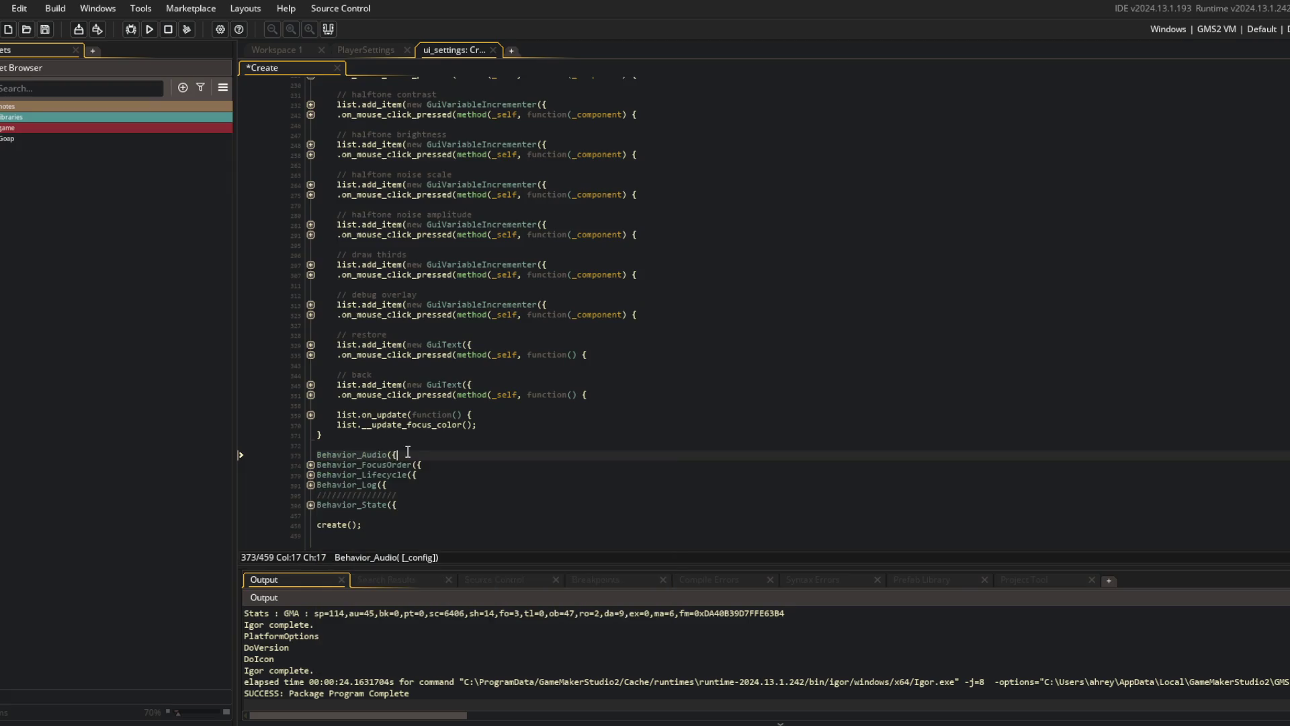
{"action": "key", "text": "Return"}
{"action": "key", "text": "ctrl+s"}
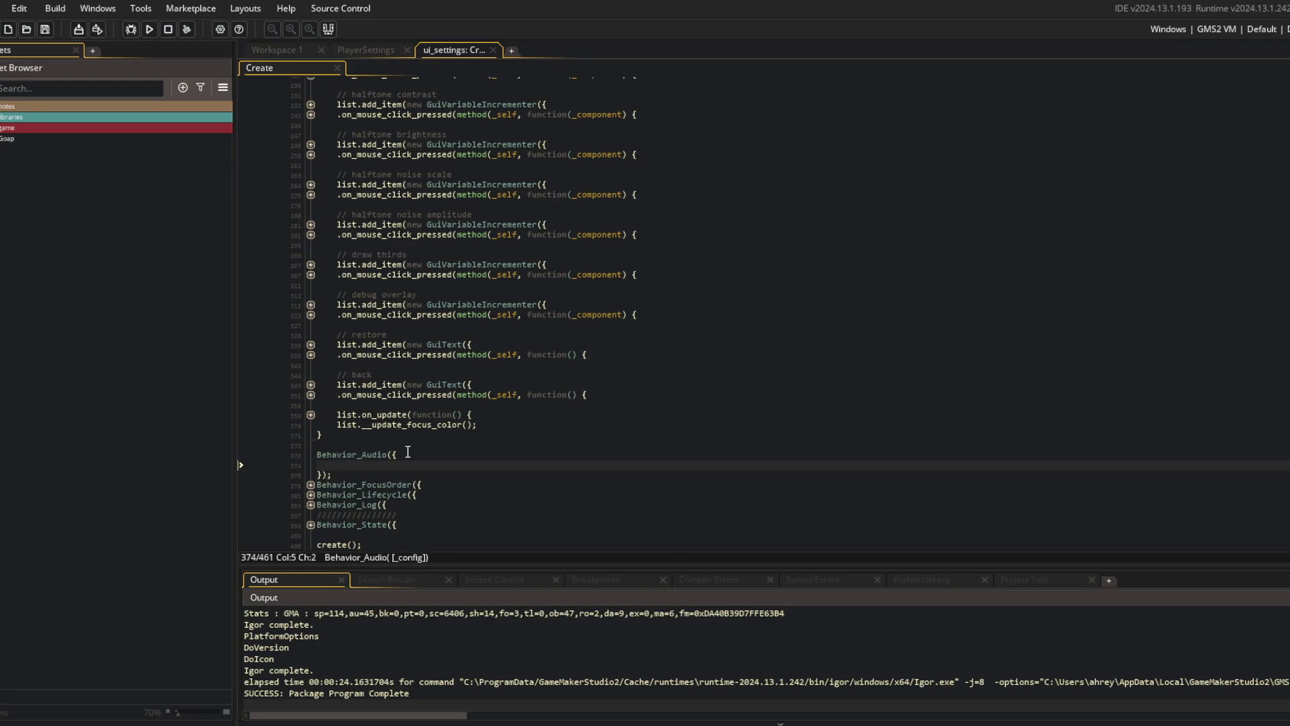
- Jump to the Behavior_Audio definition and inspect _type and _emitter_type in audio_create_emitter
{"action": "left_click", "coordinate": [408, 452]}
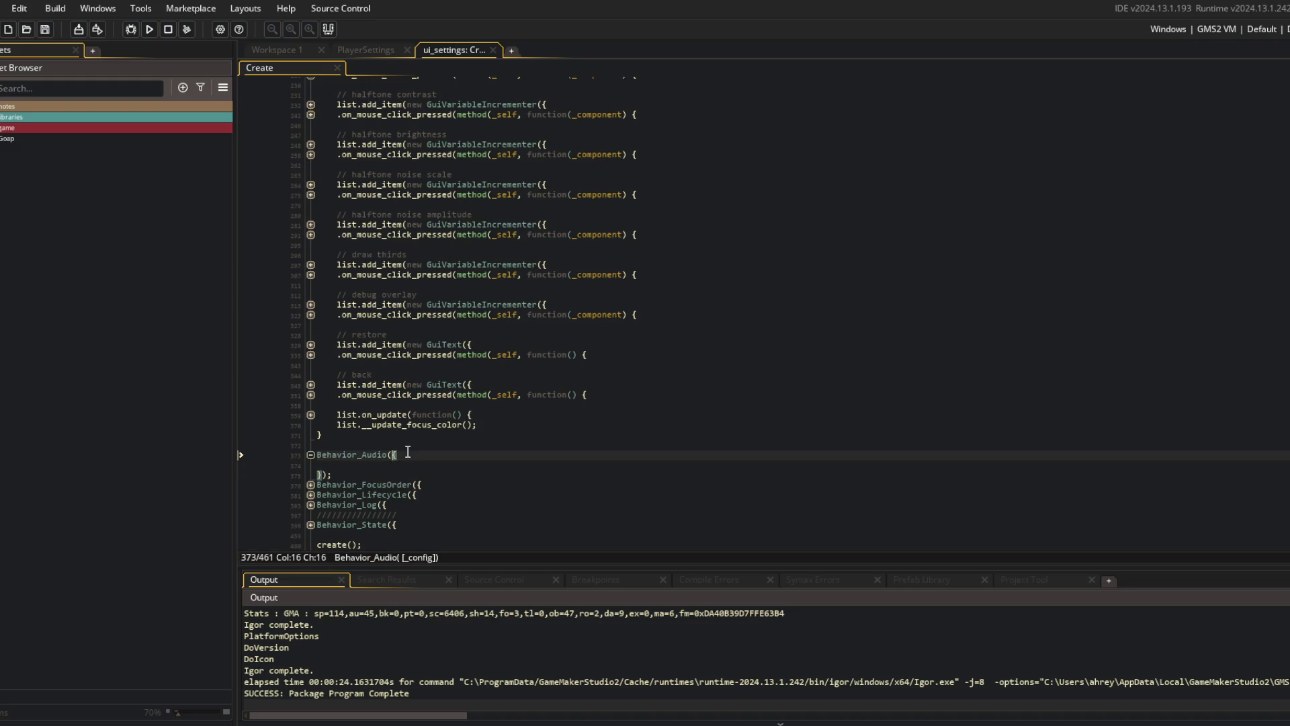
{"action": "key", "text": "F12"}
{"action": "left_click", "coordinate": [588, 422]}
{"action": "double_click", "coordinate": [589, 422]}
{"action": "double_click", "coordinate": [686, 293]}
{"action": "left_click", "coordinate": [311, 293]}
{"action": "left_click", "coordinate": [312, 293]}
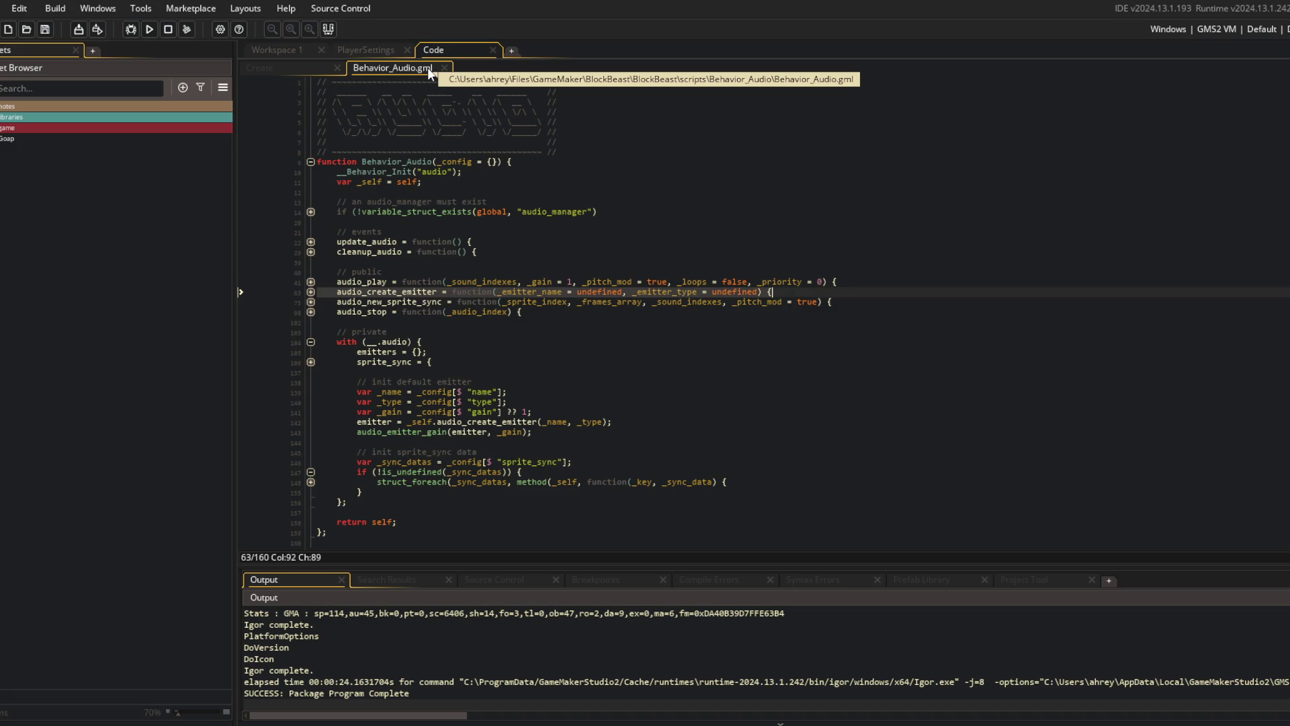
- Inspect the audio_create_emitter function body and its store_emitter call in Behavior_Audio
{"action": "left_click", "coordinate": [388, 306]}
{"action": "key", "text": "Up"}
{"action": "key", "text": "ctrl+Right"}
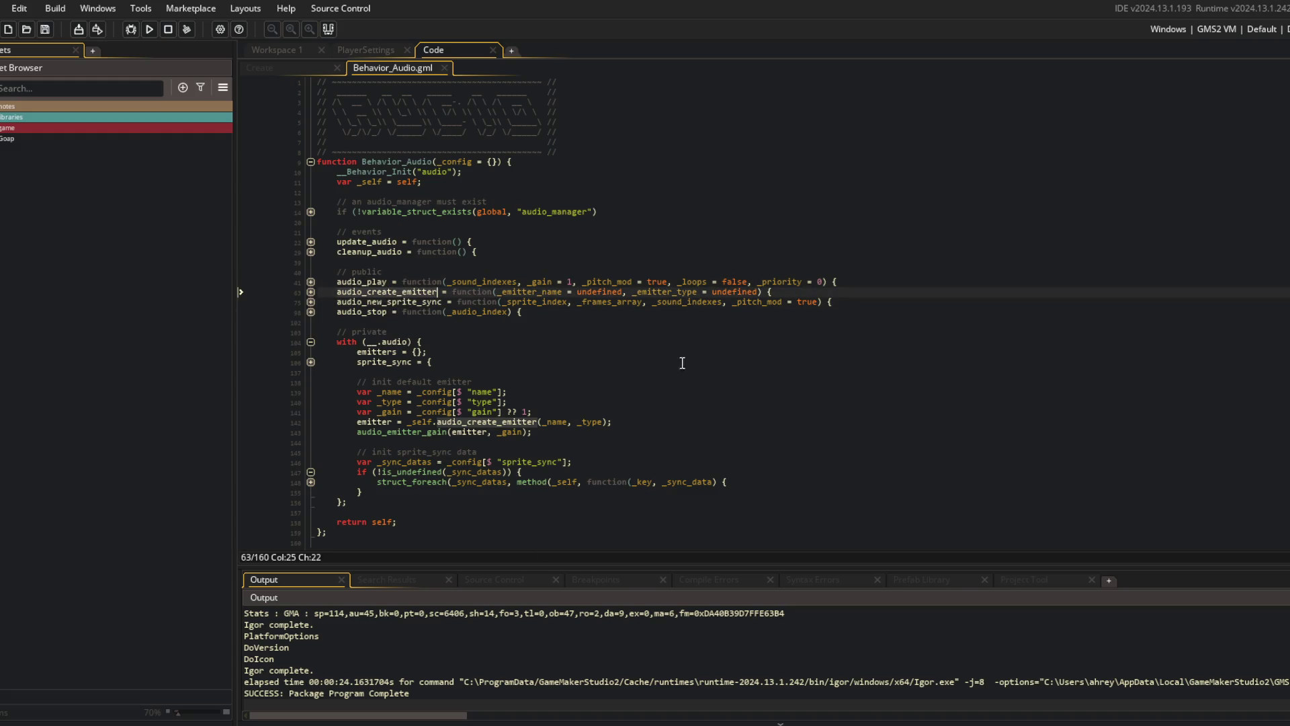
{"action": "left_click", "coordinate": [310, 291]}
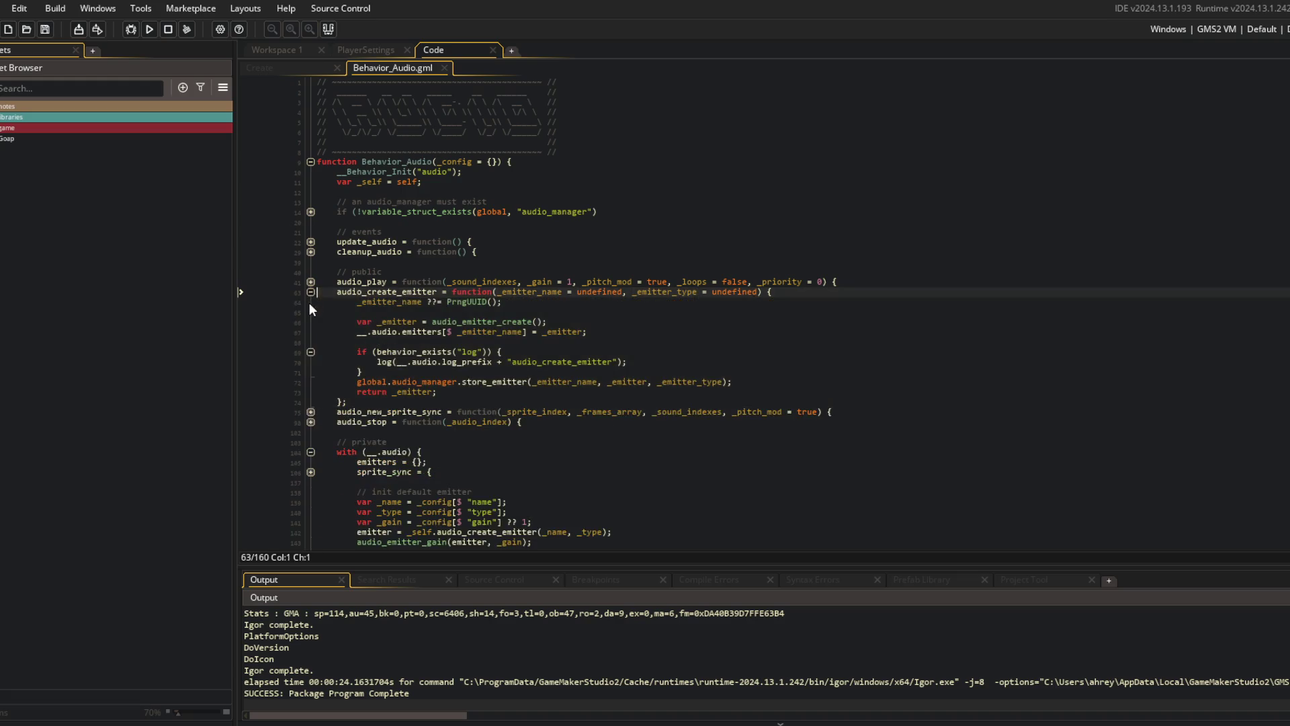
{"action": "left_click", "coordinate": [558, 381]}
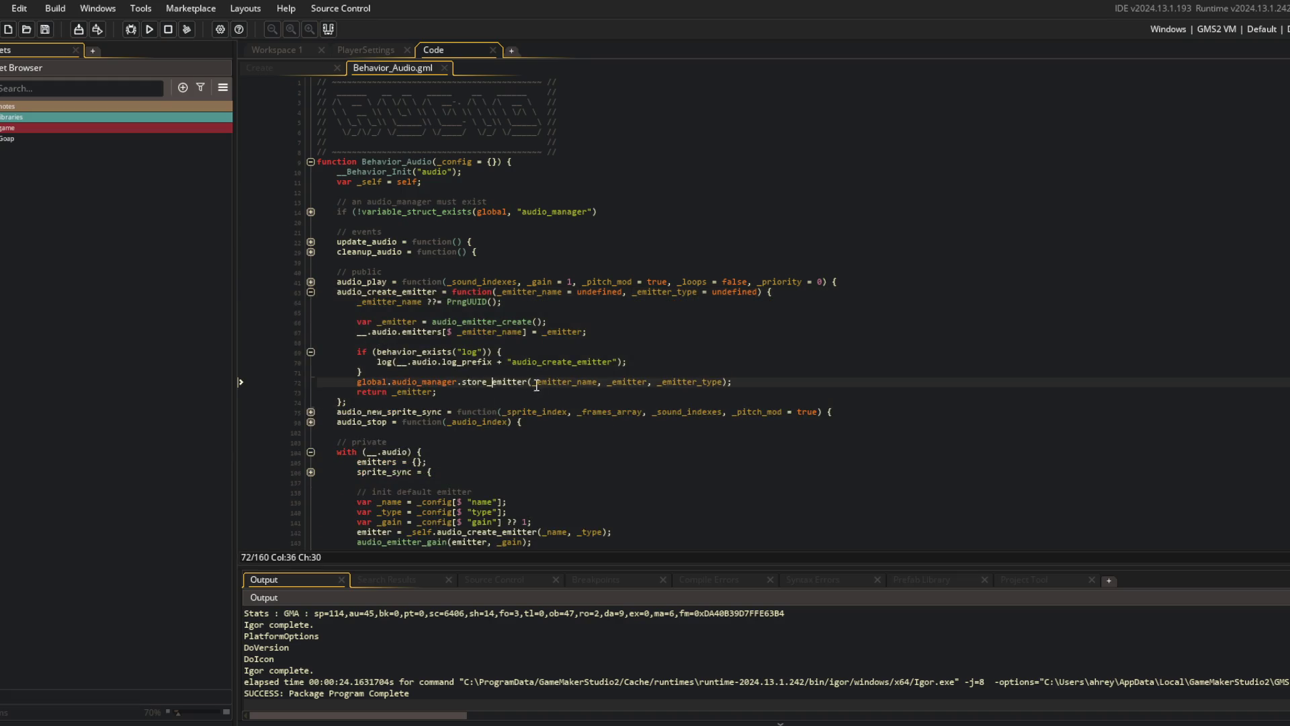
{"action": "left_click", "coordinate": [583, 371]}
- Open Behavior_AudioManager via asset search and inspect store_emitter and get_emitters_by_type
{"action": "key", "text": "ctrl+t"}
{"action": "type", "text": "audioman"}
{"action": "key", "text": "Return"}
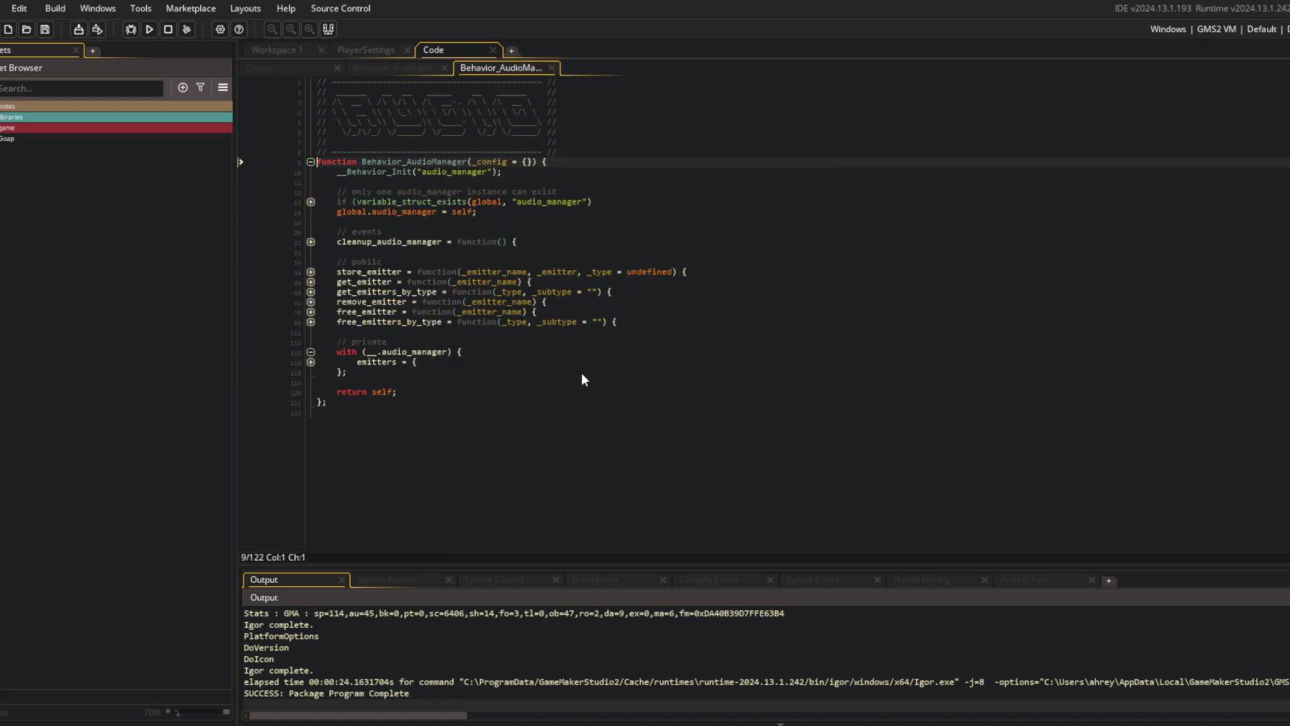
{"action": "left_click", "coordinate": [461, 282]}
{"action": "left_click", "coordinate": [578, 271]}
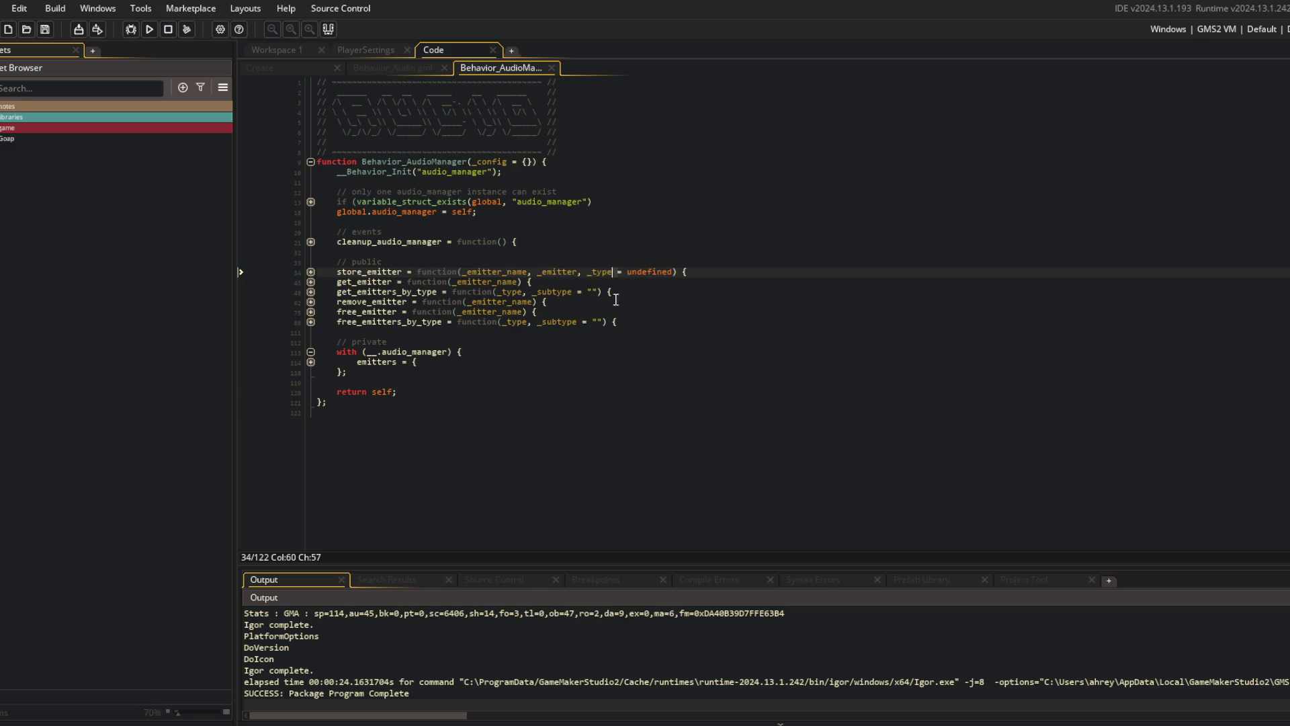
{"action": "left_click", "coordinate": [417, 292]}
{"action": "left_click", "coordinate": [307, 292]}
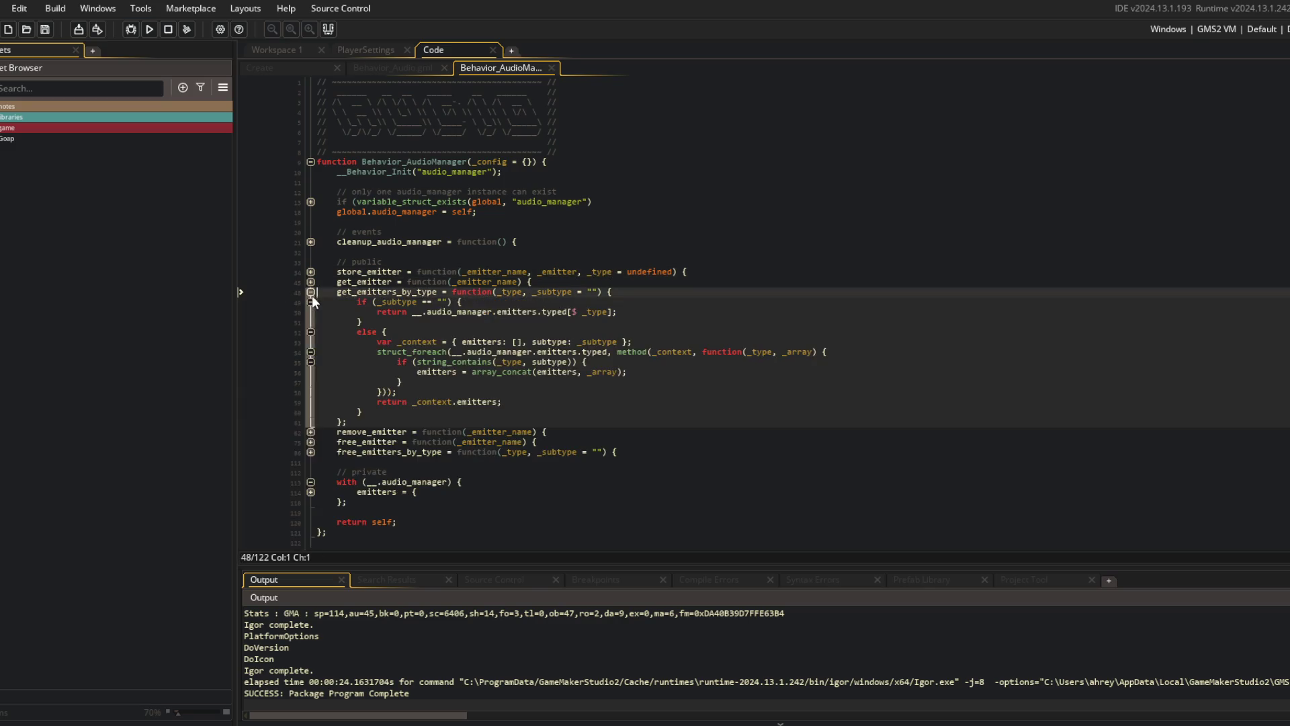
- Review cleanup_audio_manager, then move to the settings menu's Behavior_Lifecycle block
{"action": "left_click", "coordinate": [372, 70]}
{"action": "left_click", "coordinate": [509, 71]}
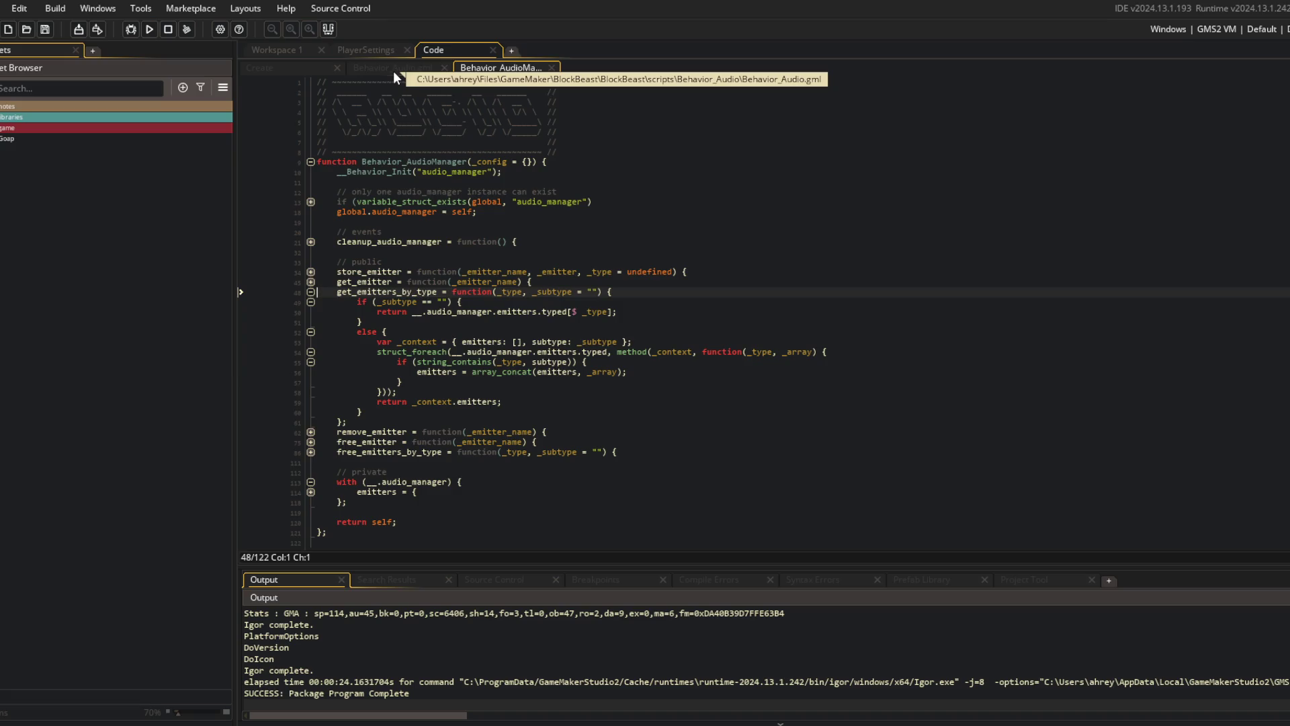
{"action": "left_click", "coordinate": [391, 301]}
{"action": "left_click", "coordinate": [477, 241]}
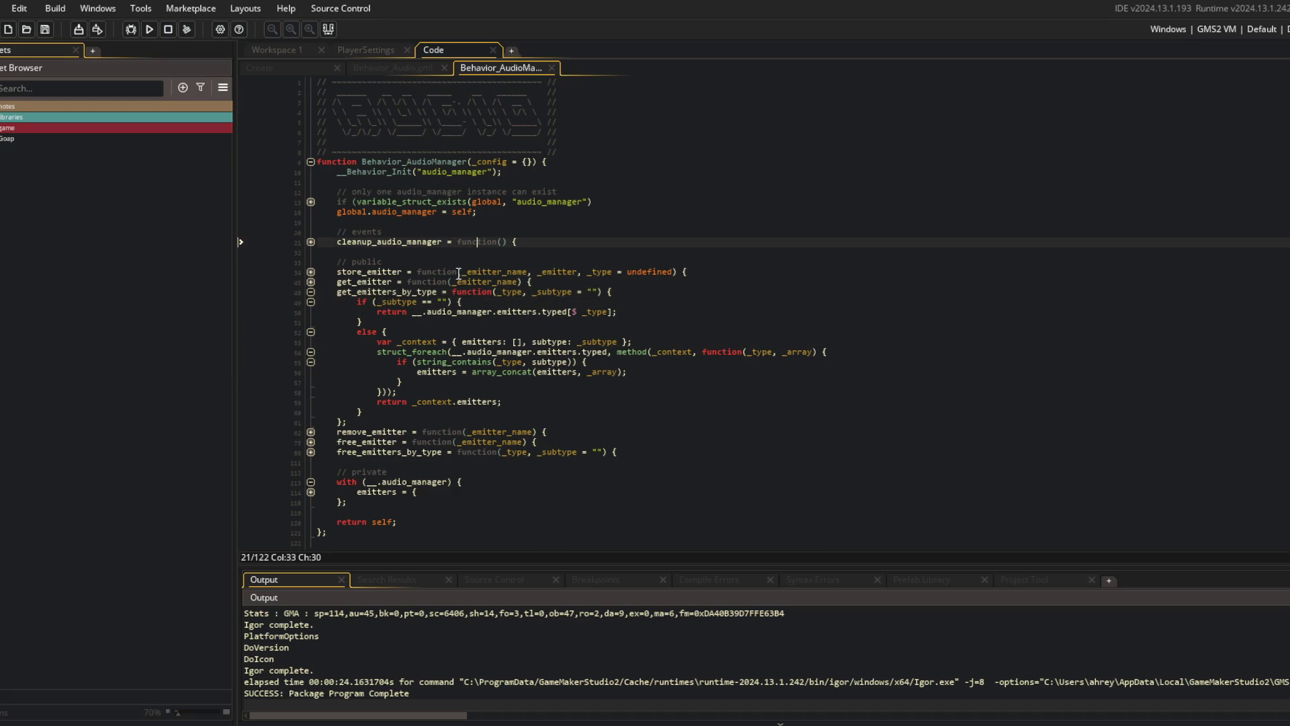
{"action": "key", "text": "Down"}
{"action": "key", "text": "Down"}
{"action": "key", "text": "Down"}
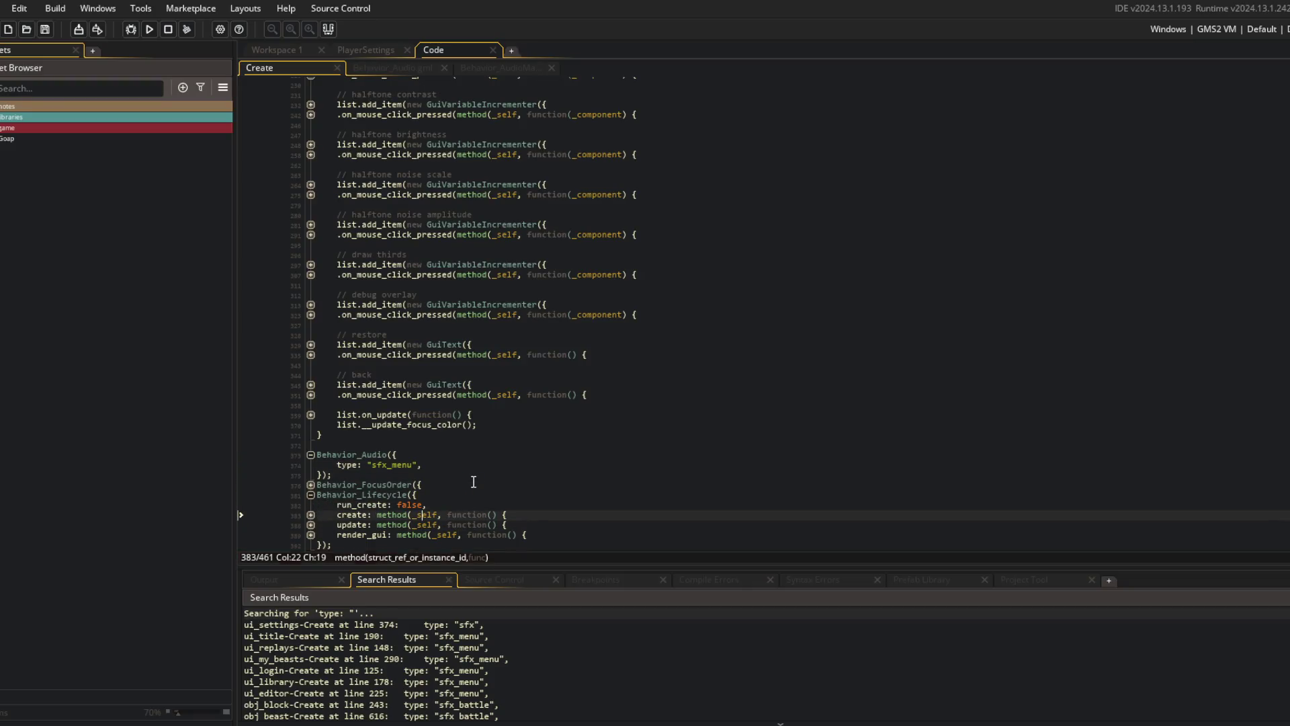
- Add an empty destroy method entry below create in Behavior_Lifecycle
{"action": "key", "text": "End"}
{"action": "key", "text": "Return"}
{"action": "type", "text": "thod("}
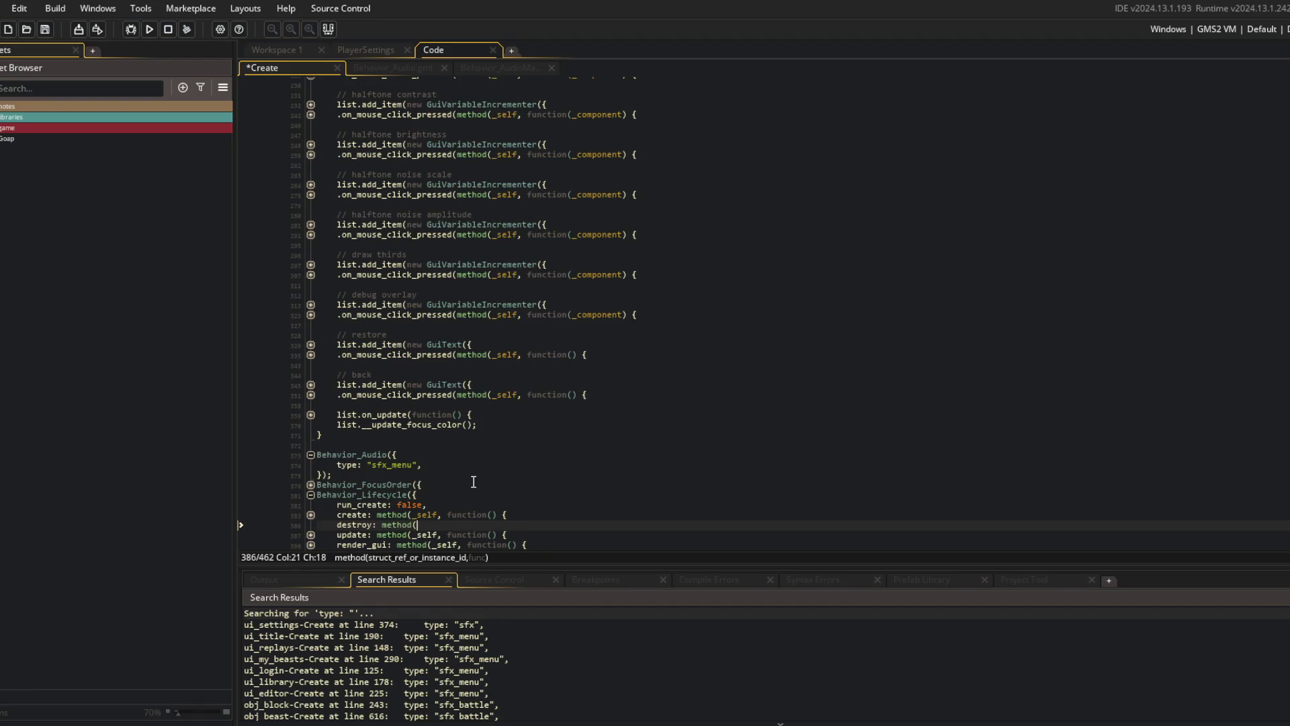
{"action": "type", "text": ", fucn"}
{"action": "type", "text": "function() {"}
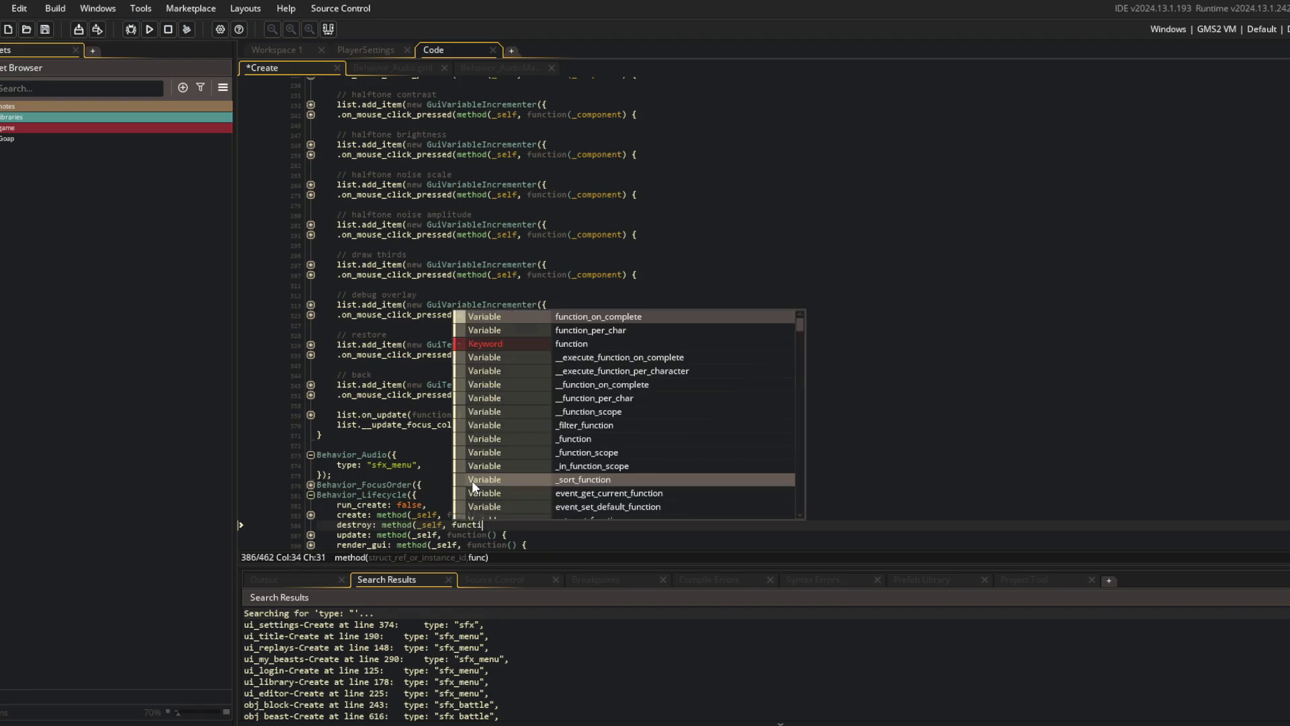
{"action": "key", "text": "Return"}
{"action": "type", "text": "}),"}
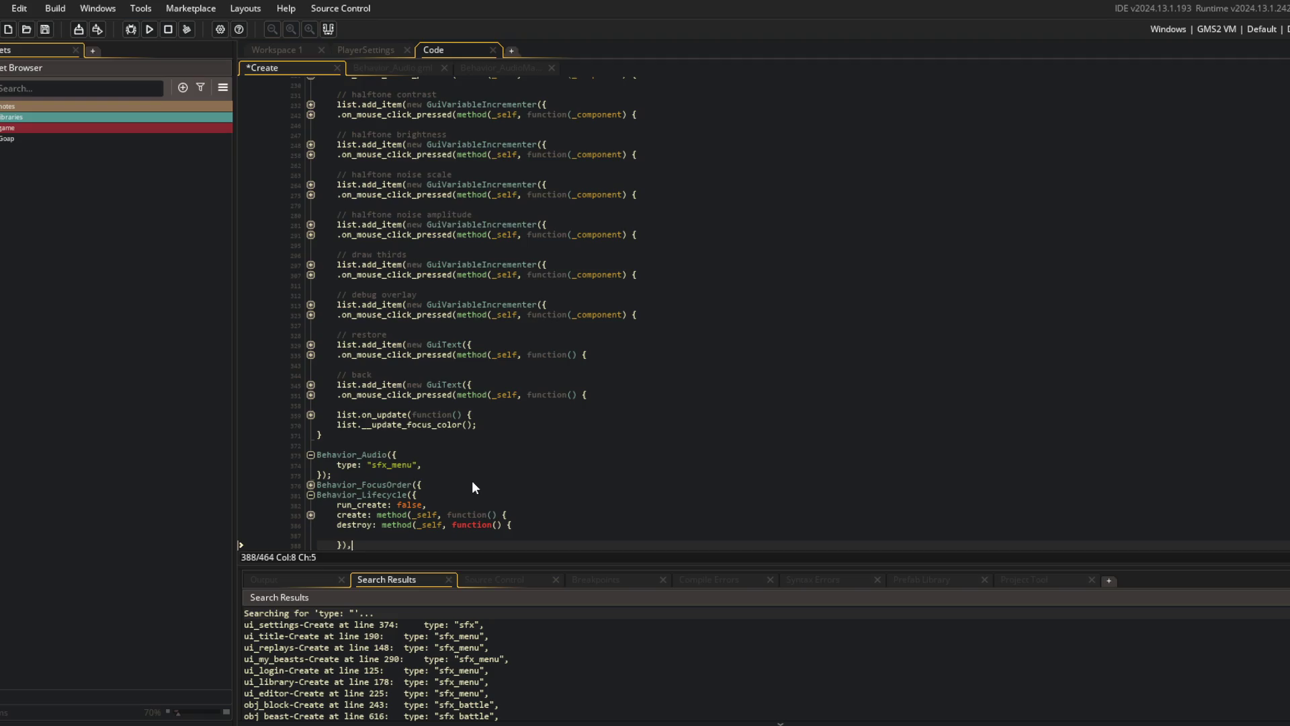
{"action": "key", "text": "ctrl+Home"}
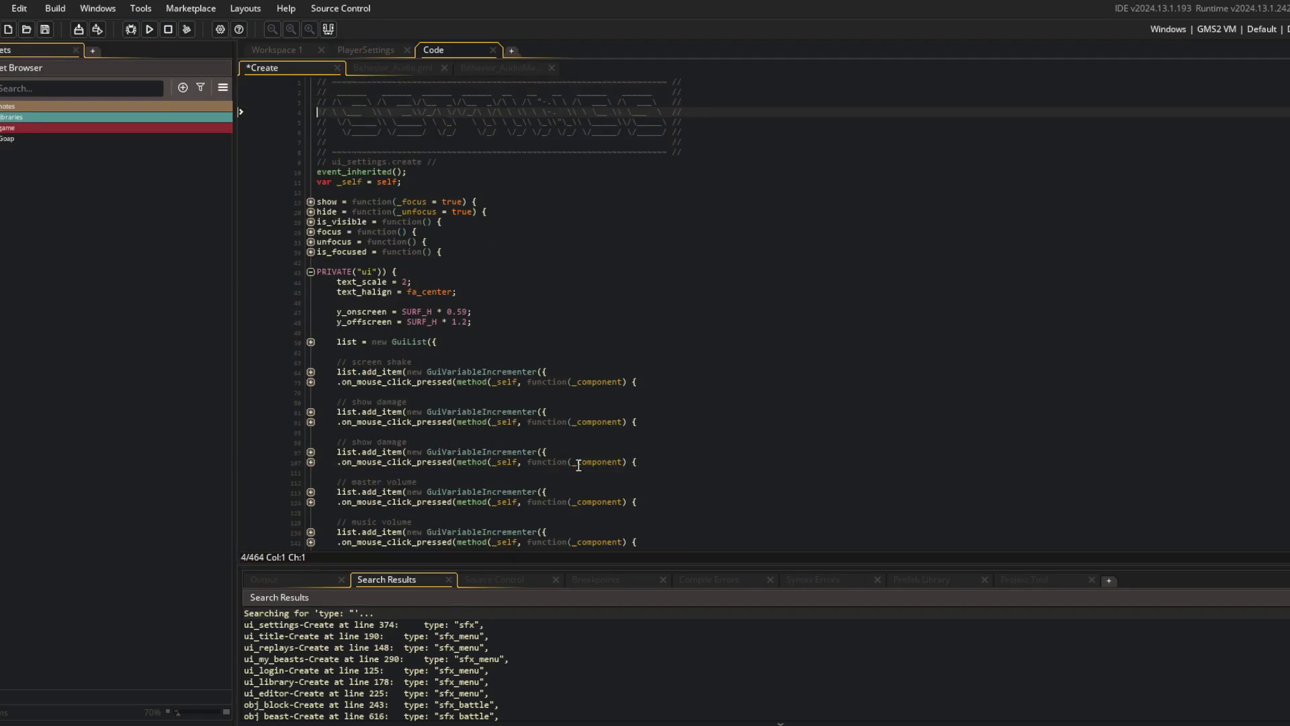
- Add a Destroy event to the settings object, then return to the Create code
{"action": "key", "text": "ctrl+t"}
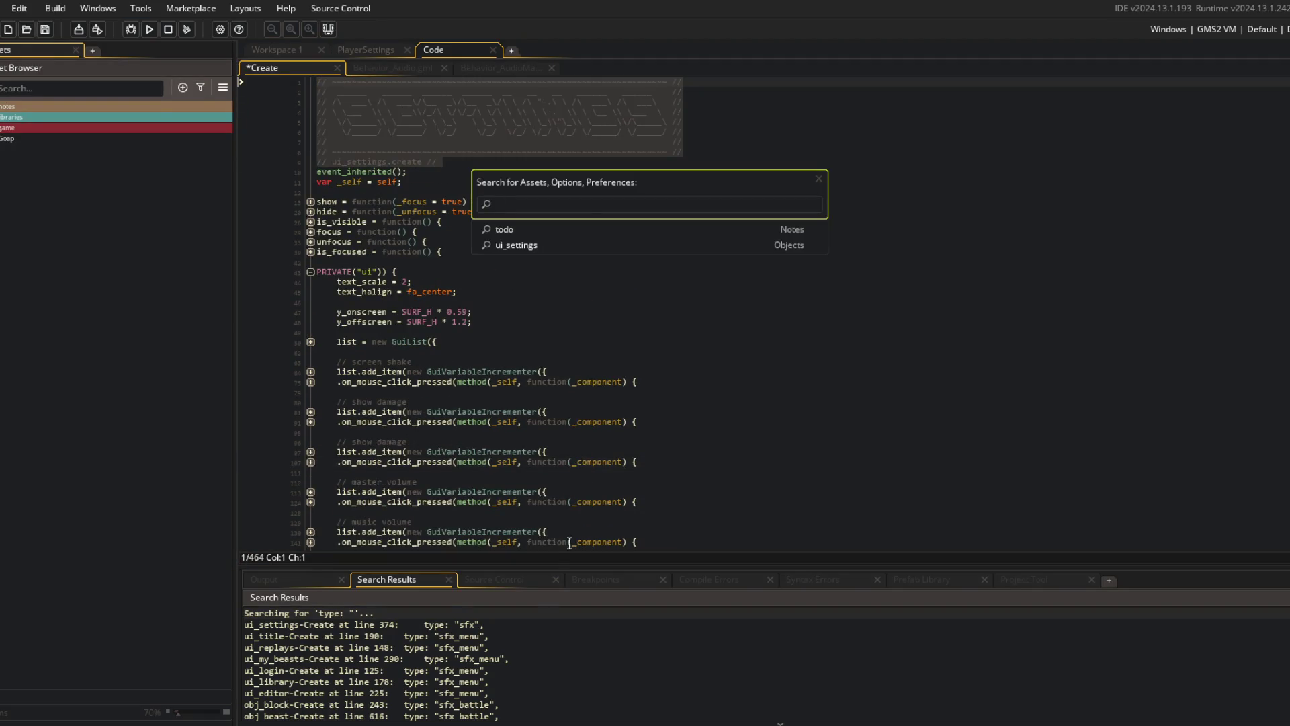
{"action": "left_click", "coordinate": [667, 322]}
{"action": "right_click", "coordinate": [667, 322]}
{"action": "left_click", "coordinate": [847, 566]}
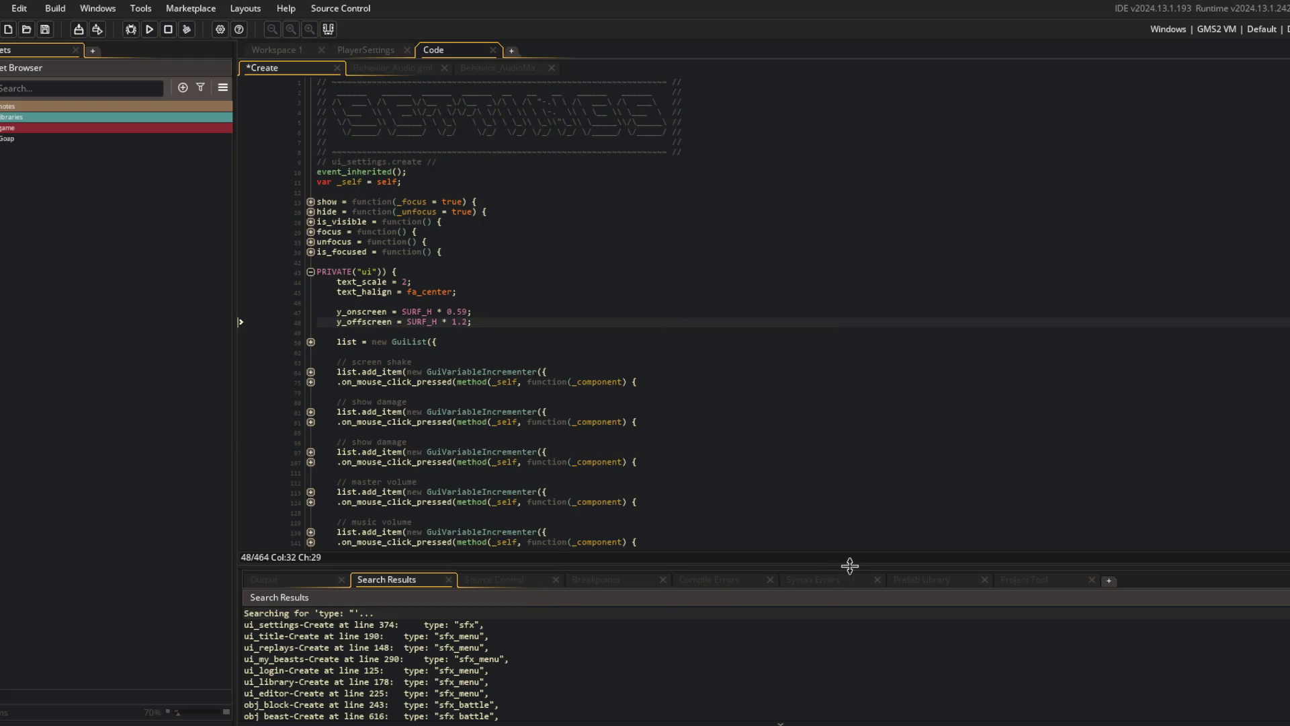
{"action": "right_click", "coordinate": [759, 448]}
{"action": "mouse_move", "coordinate": [884, 365]}
{"action": "left_click", "coordinate": [949, 377]}
{"action": "left_click", "coordinate": [626, 248]}
{"action": "left_click", "coordinate": [658, 68]}
{"action": "scroll", "coordinate": [403, 137], "scroll_direction": "down", "scroll_amount": 20}
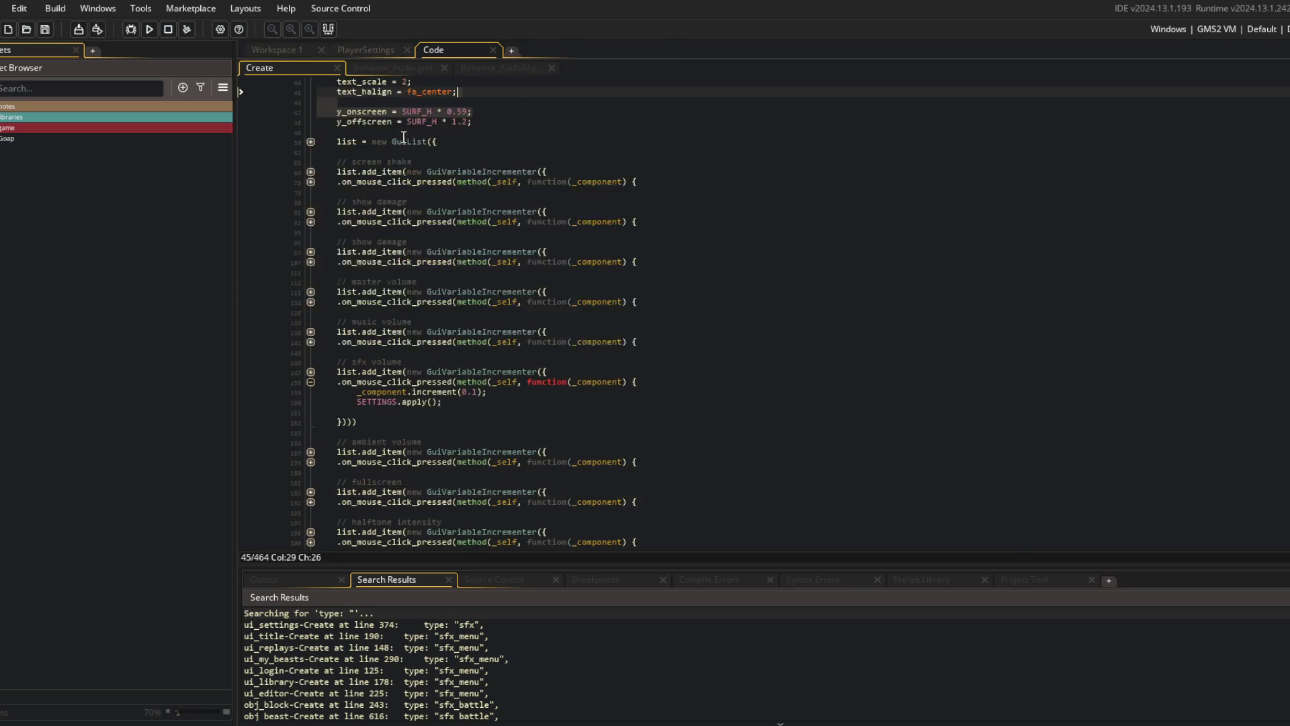
- Call cleanup_audio() inside the lifecycle destroy method and save
{"action": "left_click", "coordinate": [387, 426]}
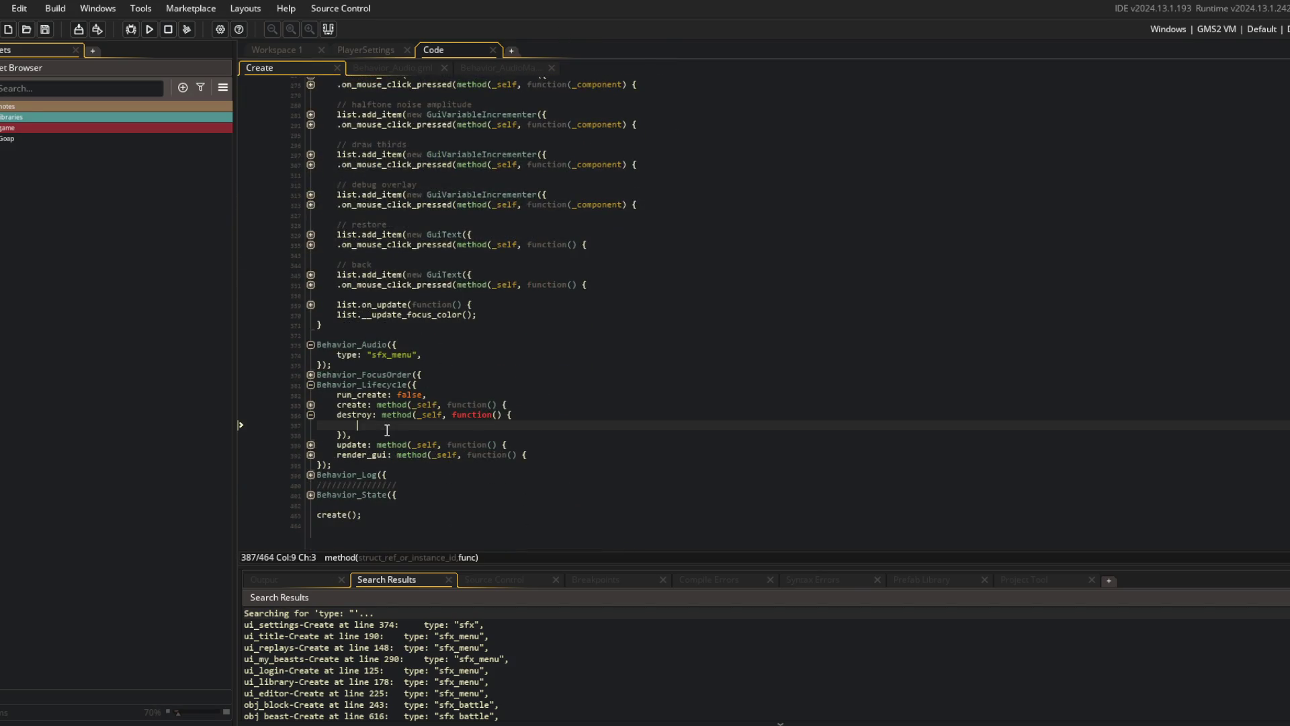
{"action": "type", "text": "cleanup_aud"}
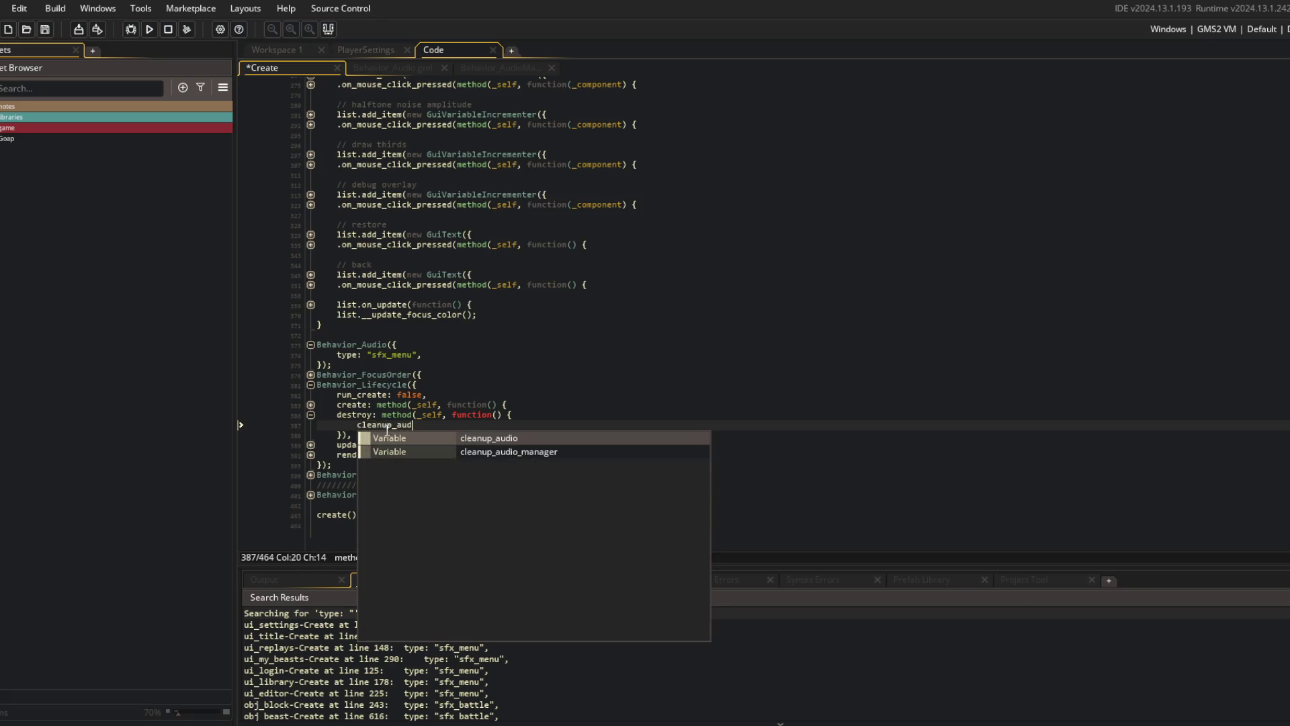
{"action": "key", "text": "Return"}
{"action": "type", "text": "();"}
{"action": "key", "text": "ctrl+s"}
- Add an update_audio() call below update_state() in the lifecycle update method
{"action": "key", "text": "Down"}
{"action": "key", "text": "Down"}
{"action": "key", "text": "Down"}
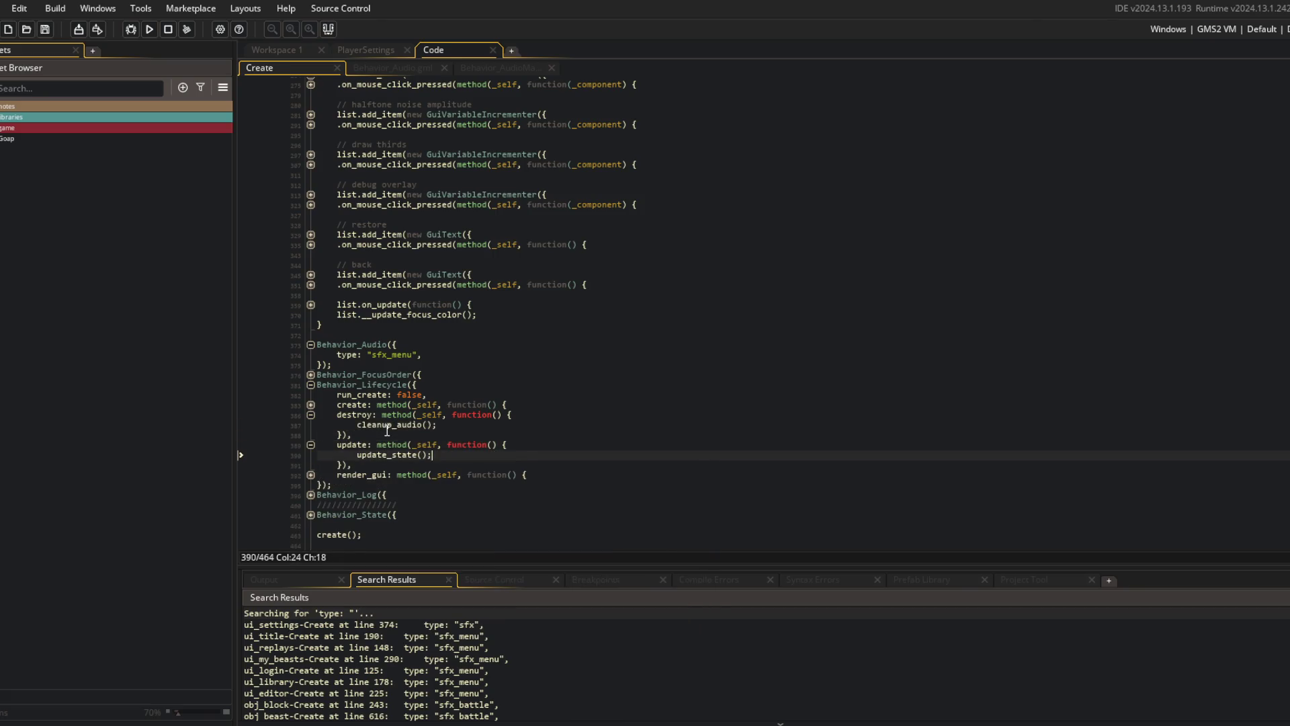
{"action": "key", "text": "Return"}
{"action": "type", "text": "update_a"}
{"action": "key", "text": "Return"}
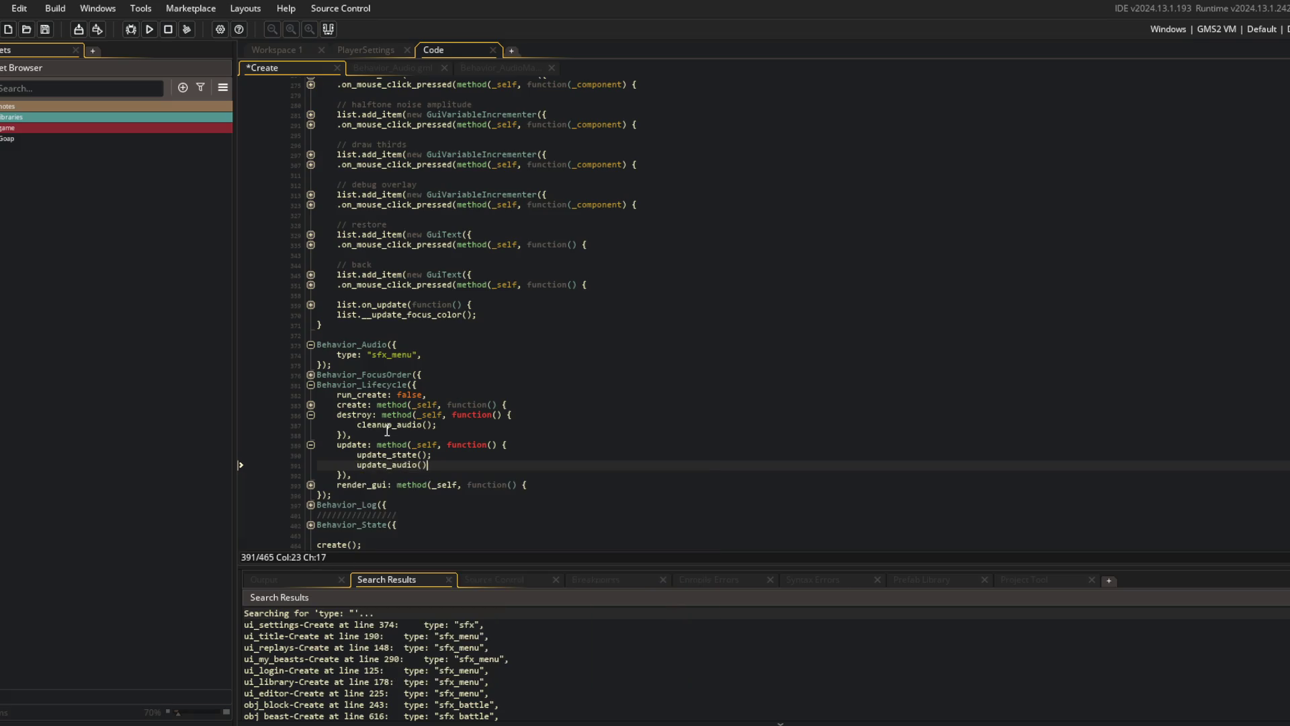
{"action": "key", "text": "Up"}
{"action": "key", "text": "Up"}
{"action": "key", "text": "Up"}
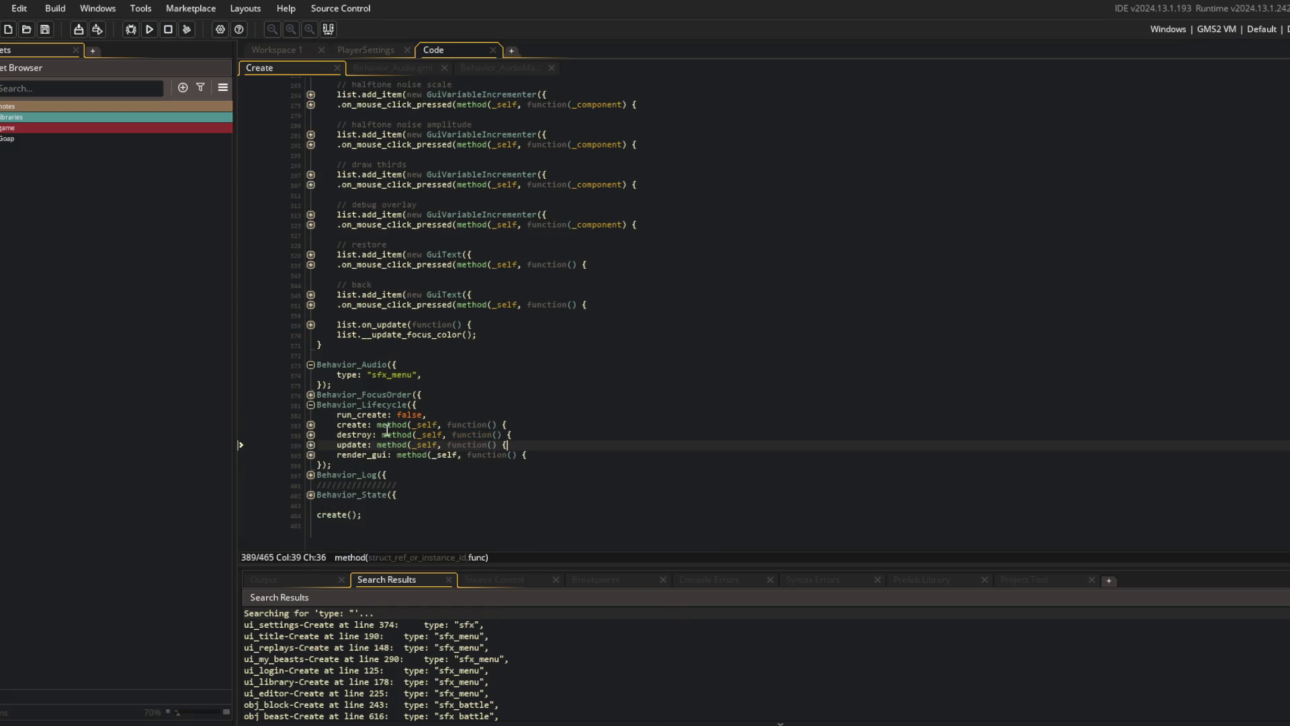
{"action": "key", "text": "Up"}
{"action": "key", "text": "Up"}
{"action": "key", "text": "Up"}
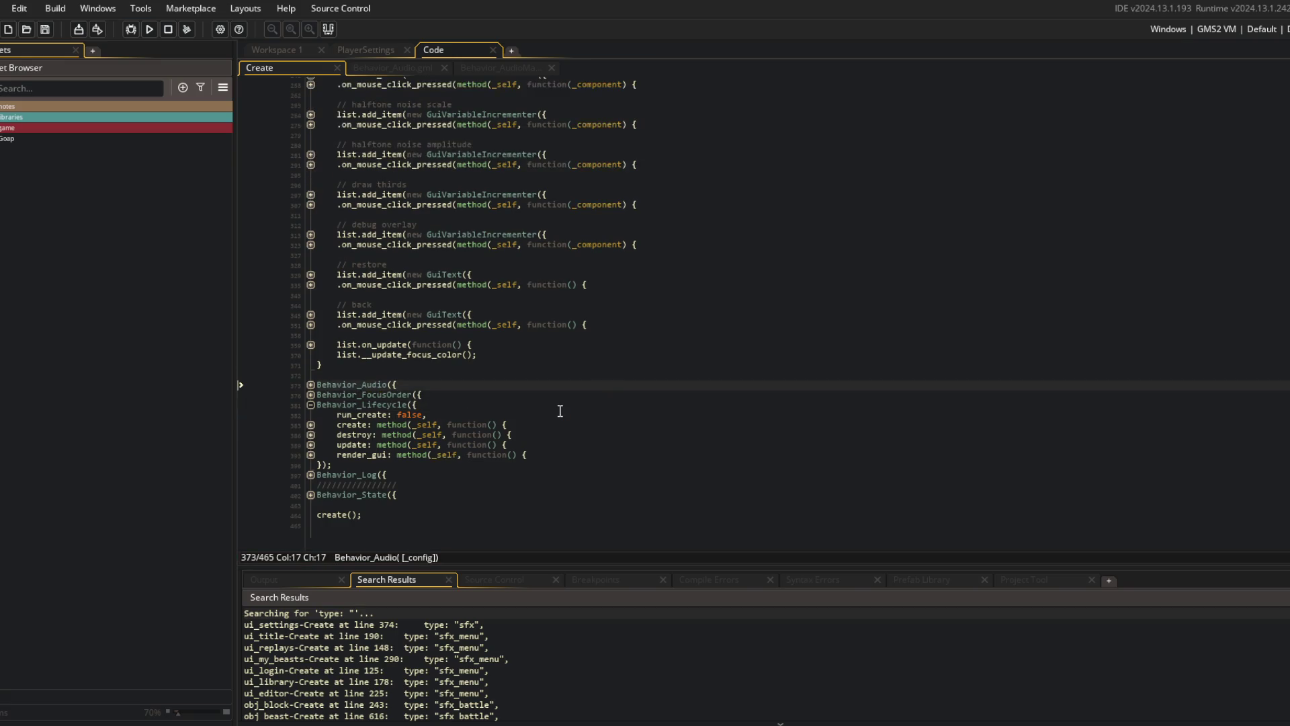
{"action": "key", "text": "Up"}
{"action": "key", "text": "Up"}
{"action": "key", "text": "Up"}
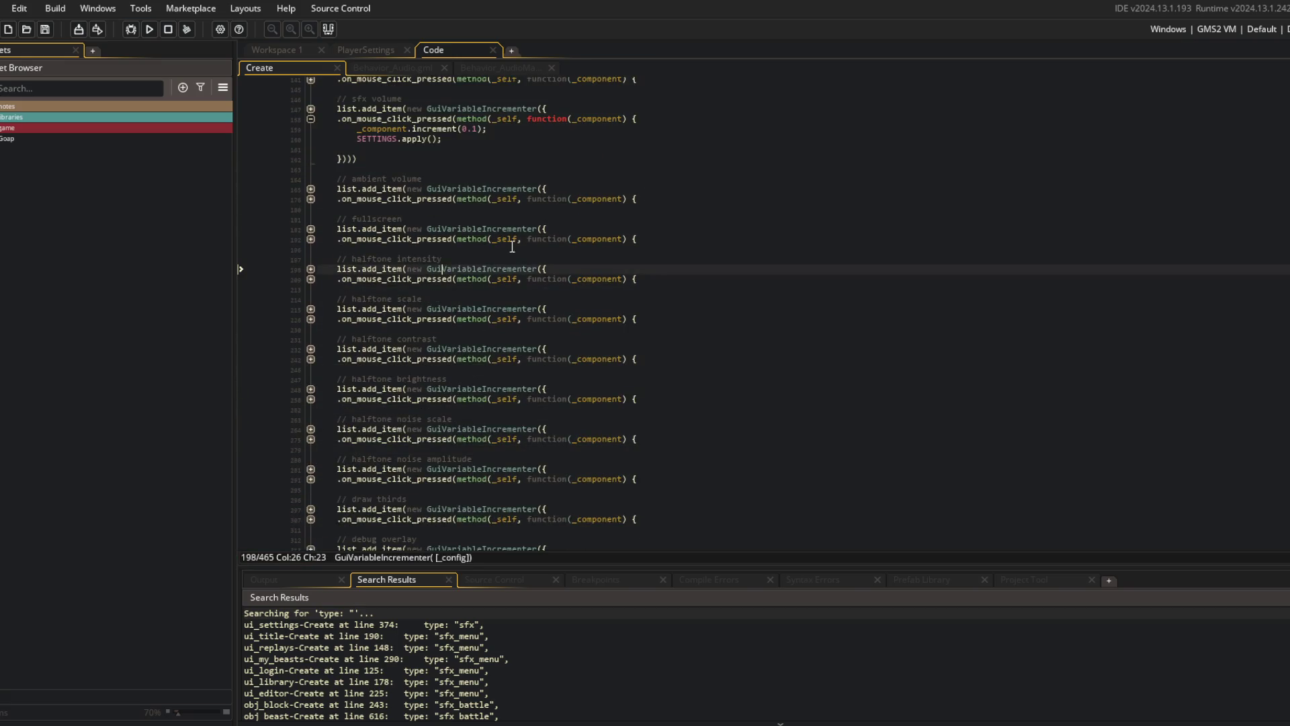
- Make the sfx volume click handler call audio_play with the sfx_menu_select sound
{"action": "key", "text": "Up"}
{"action": "key", "text": "Up"}
{"action": "key", "text": "Up"}
{"action": "scroll", "coordinate": [498, 252], "scroll_direction": "up", "scroll_amount": 2}
{"action": "left_click", "coordinate": [438, 210]}
{"action": "type", "text": "dio_"}
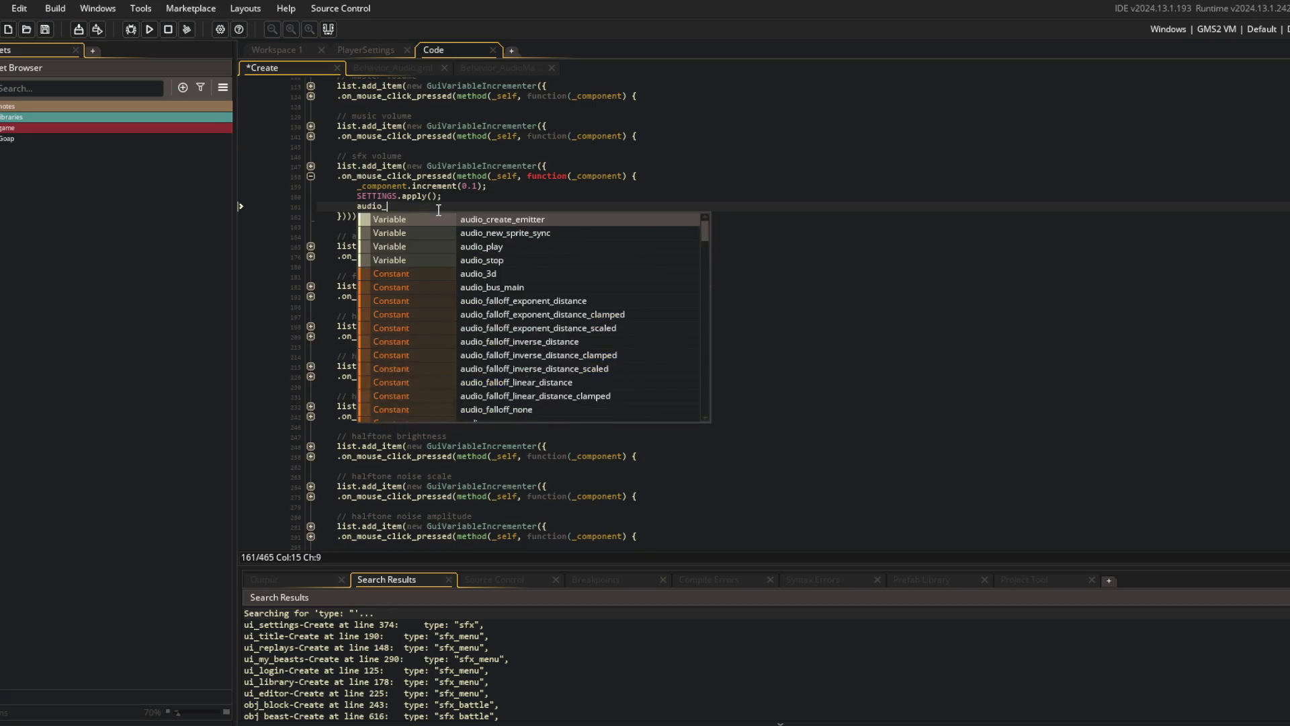
{"action": "type", "text": "play(sfx_"}
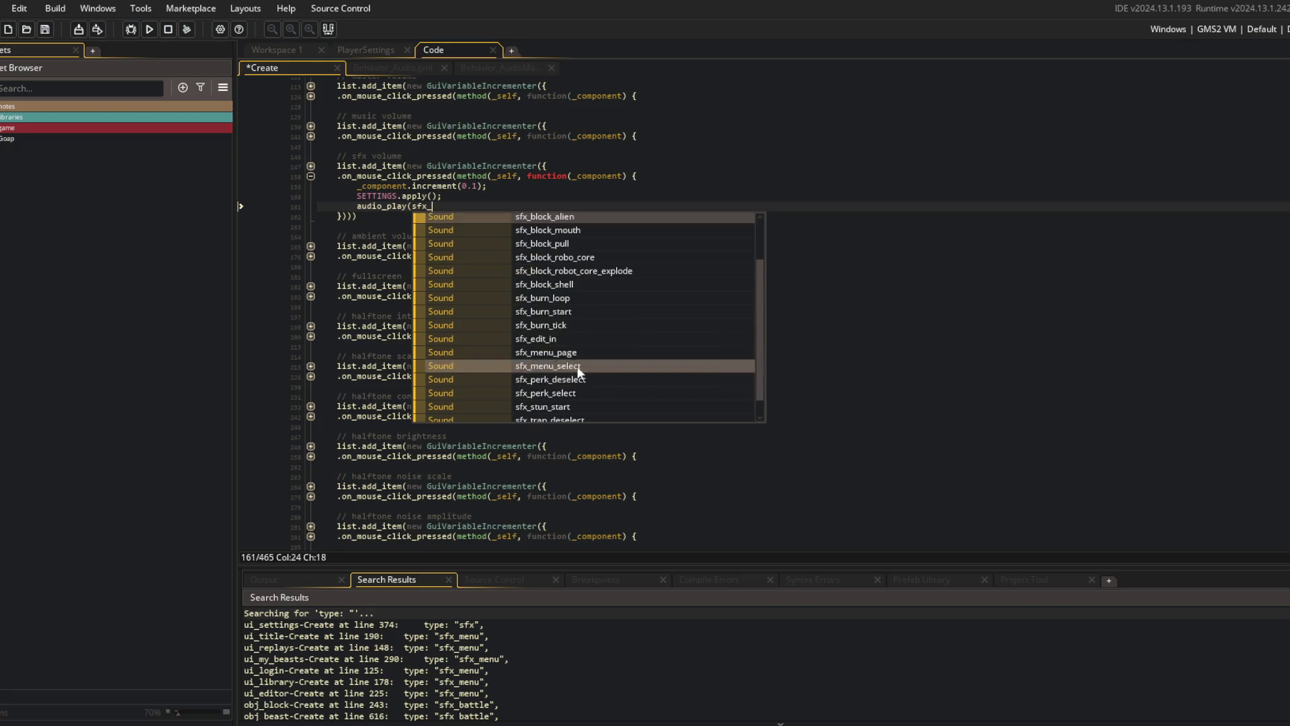
{"action": "left_click", "coordinate": [570, 358]}
{"action": "middle_click", "coordinate": [463, 206]}
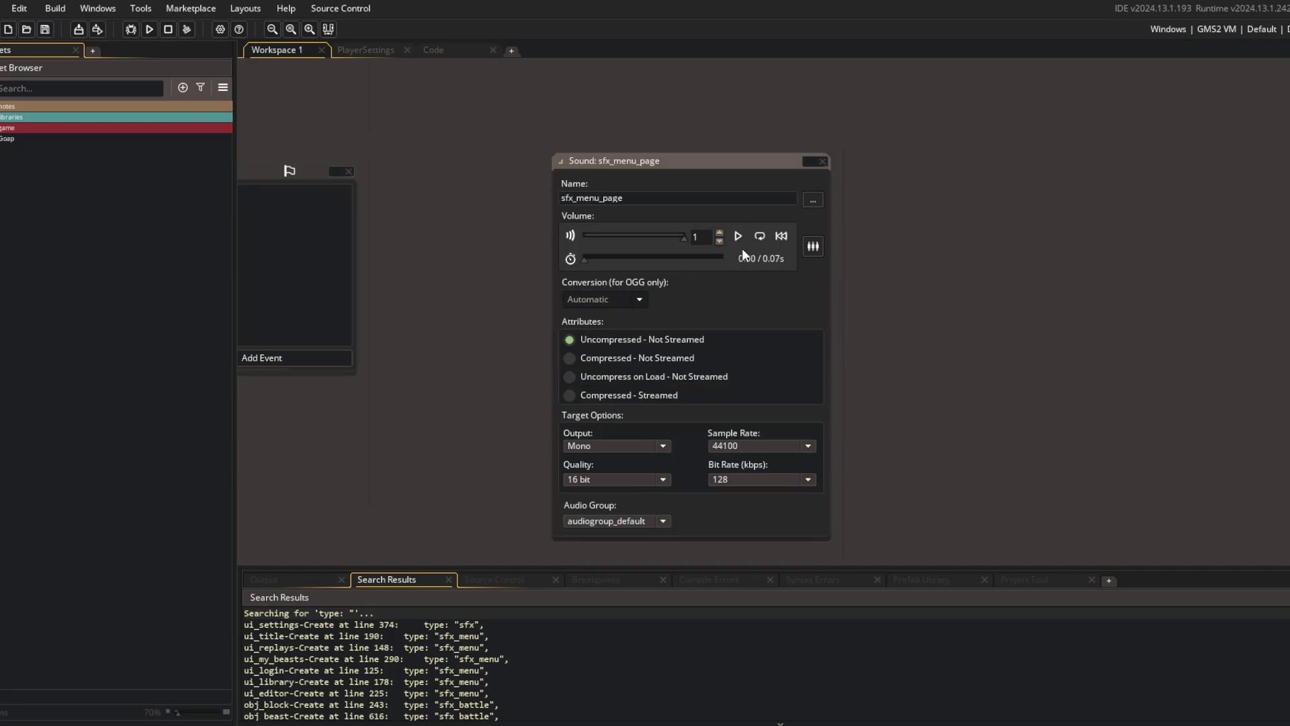
{"action": "left_click", "coordinate": [440, 51]}
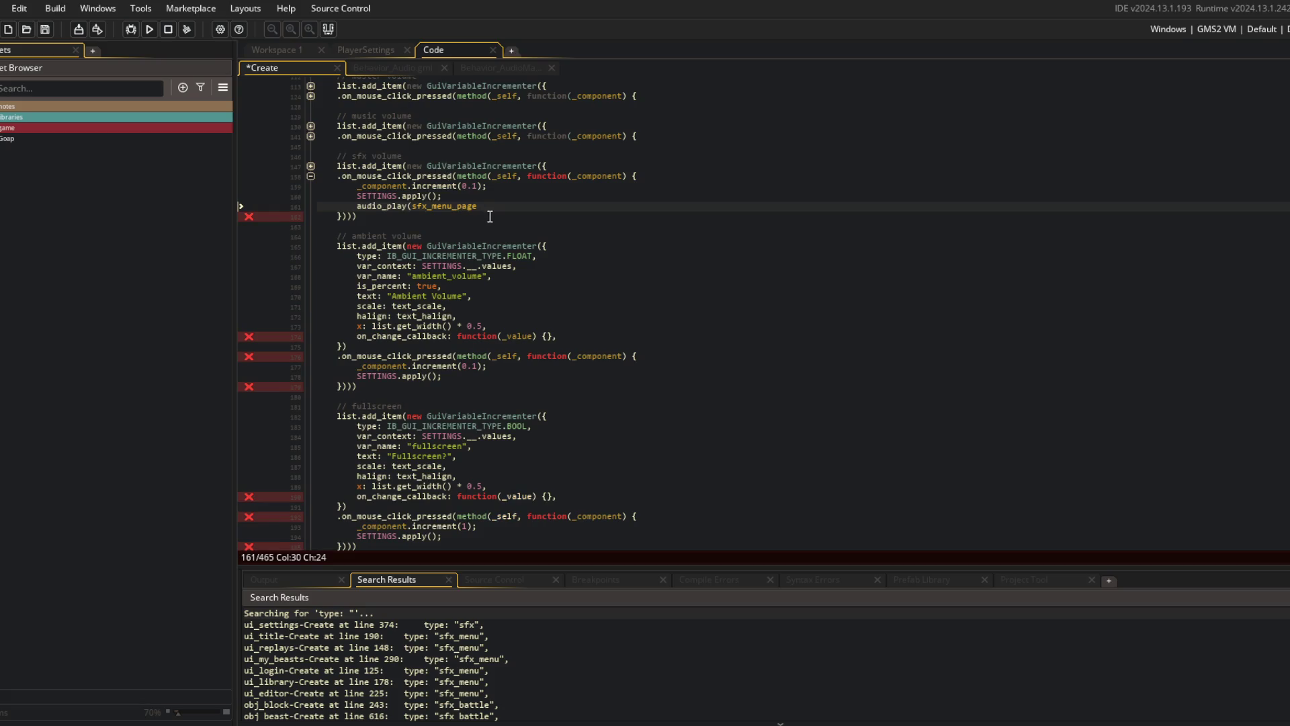
{"action": "left_click", "coordinate": [505, 210]}
{"action": "type", "text": "select);"}
- Run the game and test Sfx Volume in settings, raising it back to 100%
{"action": "left_click", "coordinate": [150, 29]}
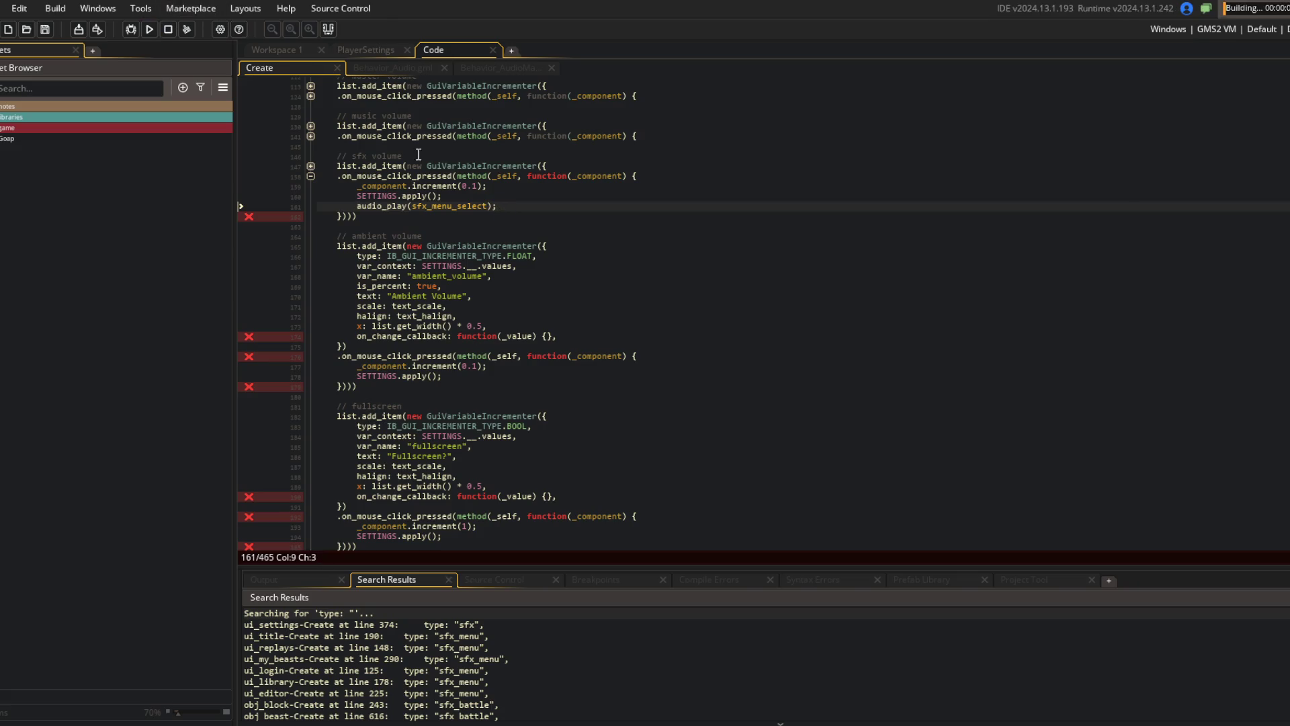
{"action": "scroll", "coordinate": [605, 302], "scroll_direction": "down", "scroll_amount": 1}
{"action": "left_click", "coordinate": [705, 277]}
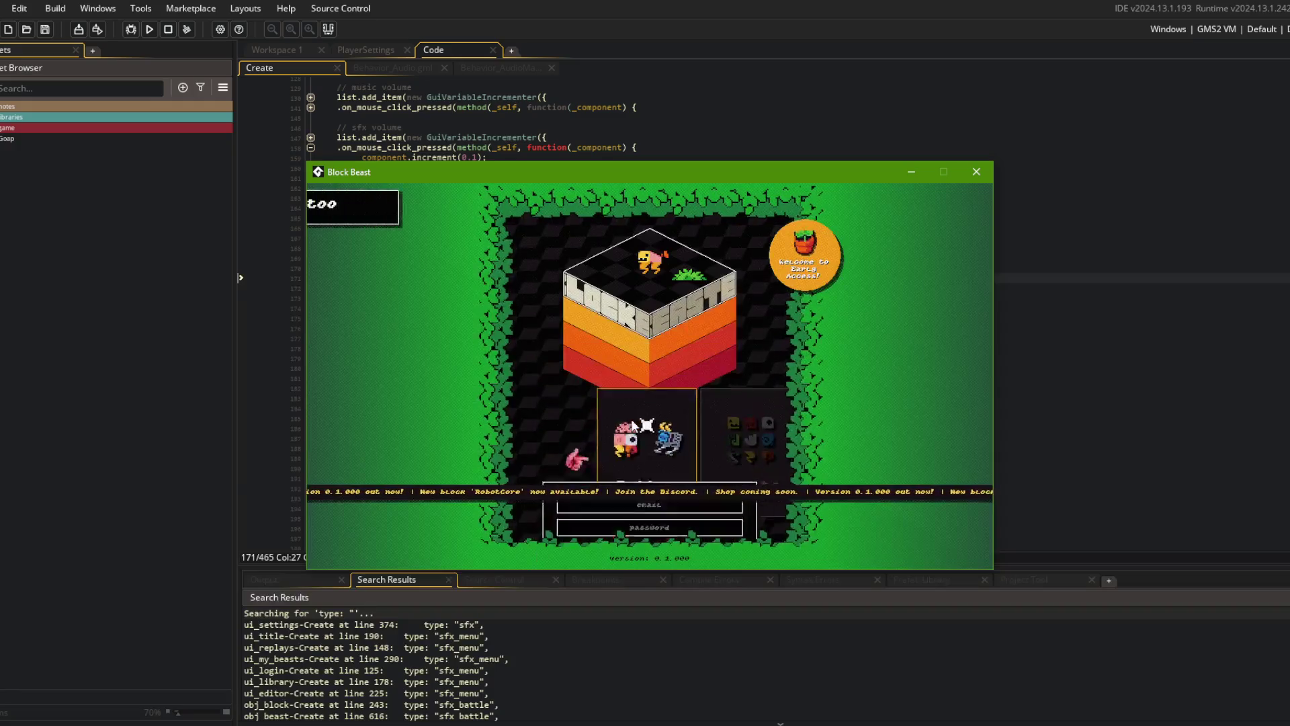
{"action": "key", "text": "Right"}
{"action": "key", "text": "Right"}
{"action": "key", "text": "Right"}
{"action": "key", "text": "Return"}
{"action": "key", "text": "Down"}
{"action": "key", "text": "Down"}
{"action": "key", "text": "Down"}
{"action": "key", "text": "Left"}
{"action": "key", "text": "Left"}
{"action": "key", "text": "Left"}
{"action": "key", "text": "Right"}
{"action": "key", "text": "Right"}
{"action": "key", "text": "Right"}
{"action": "left_click", "coordinate": [644, 349]}
{"action": "left_click", "coordinate": [644, 349]}
{"action": "left_click", "coordinate": [504, 227]}
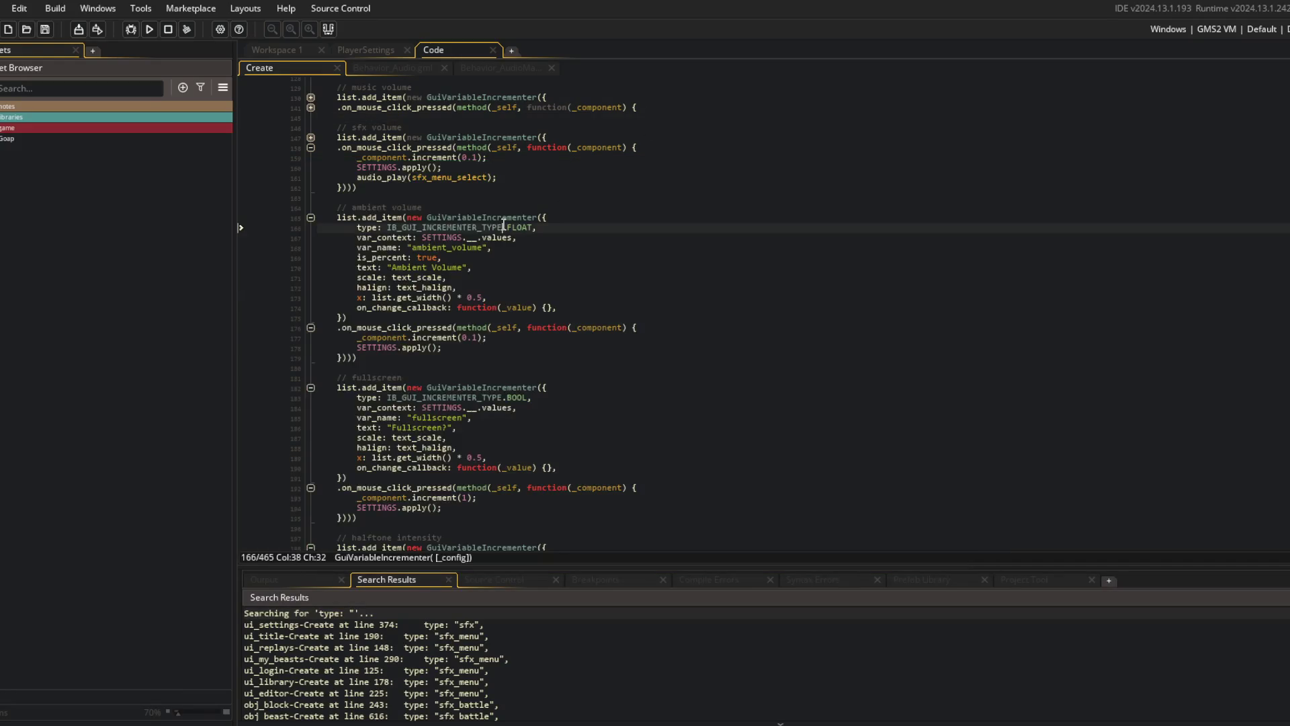
- Open the GuiVariableIncrementer definition from the sfx volume item
{"action": "scroll", "coordinate": [481, 267], "scroll_direction": "up", "scroll_amount": 4}
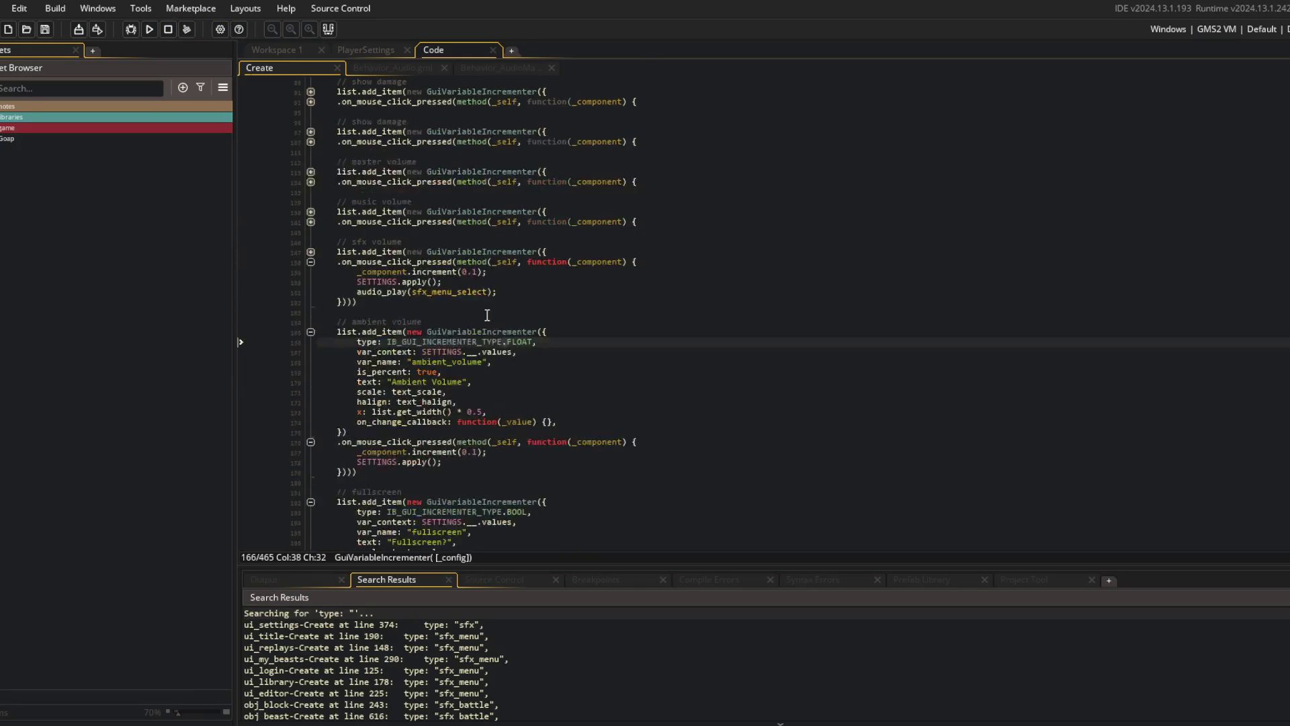
{"action": "left_click", "coordinate": [312, 252]}
{"action": "left_click", "coordinate": [312, 251]}
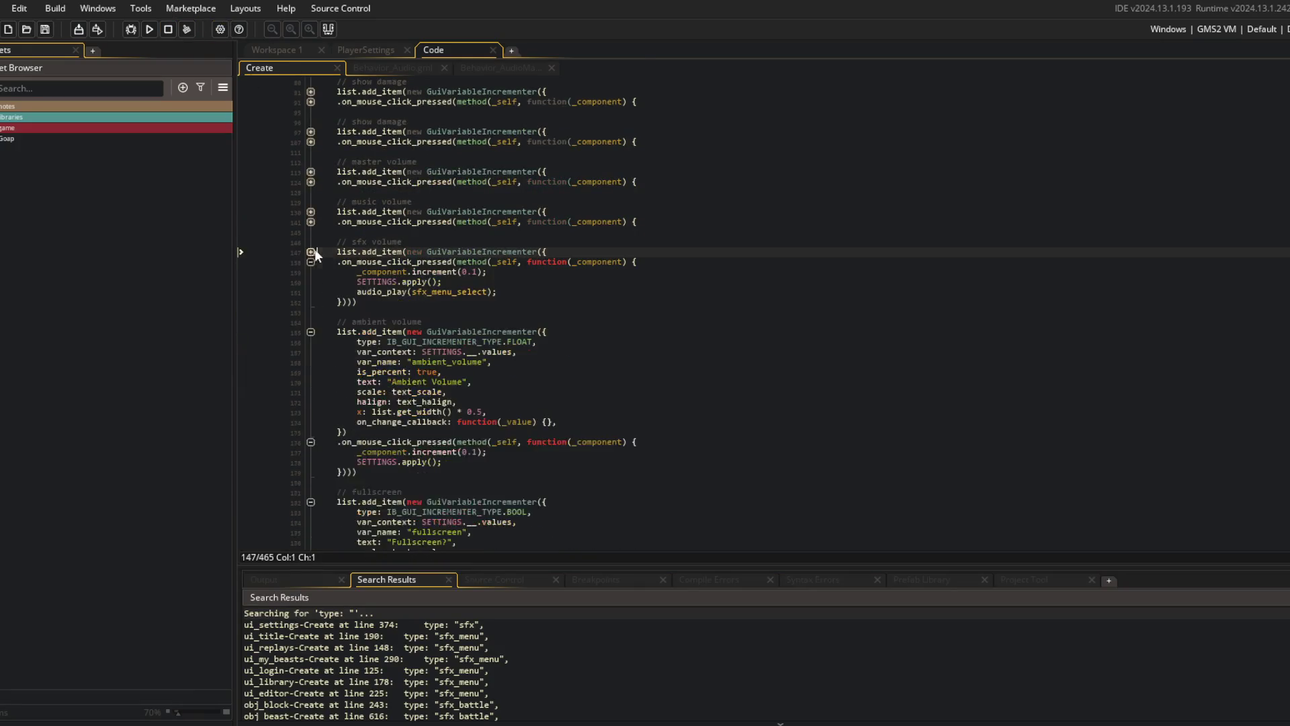
{"action": "middle_click", "coordinate": [444, 251]}
{"action": "scroll", "coordinate": [402, 265], "scroll_direction": "down", "scroll_amount": 10}
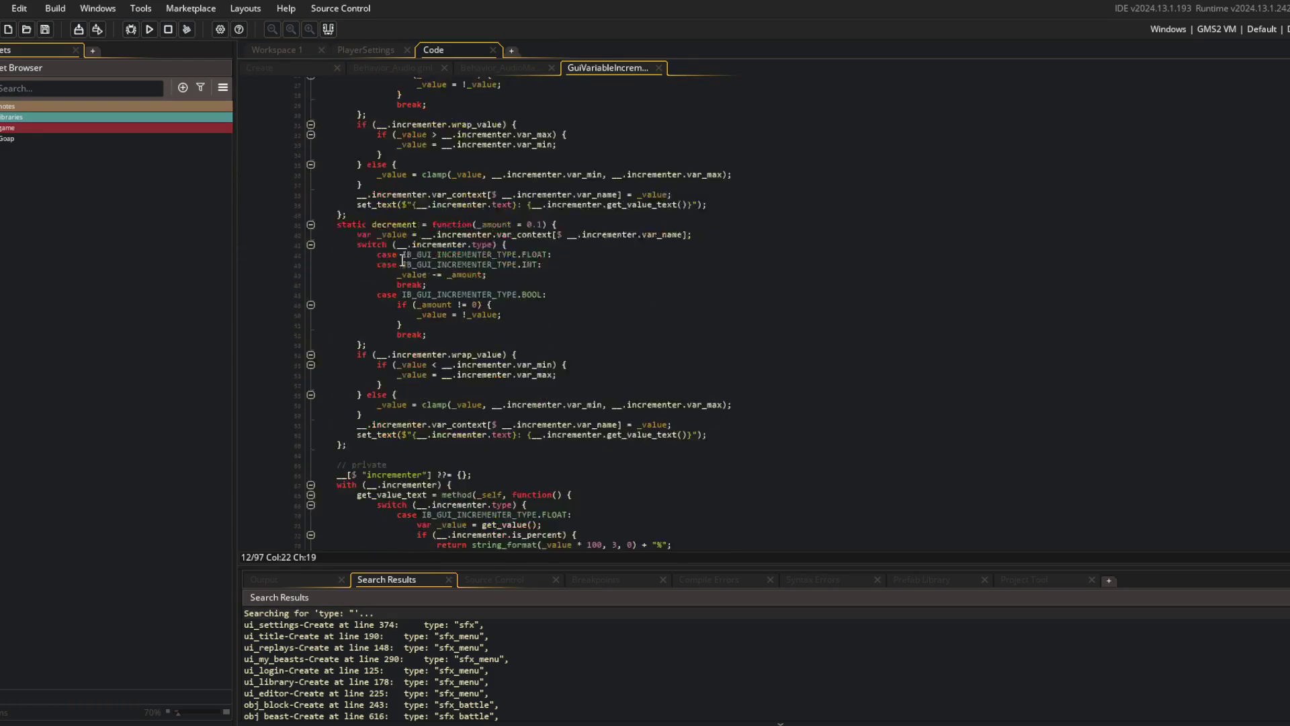
- Review the incrementer's percent formatting line, then switch to Behavior_AudioManager
{"action": "left_click", "coordinate": [660, 287]}
{"action": "scroll", "coordinate": [560, 288], "scroll_direction": "up", "scroll_amount": 5}
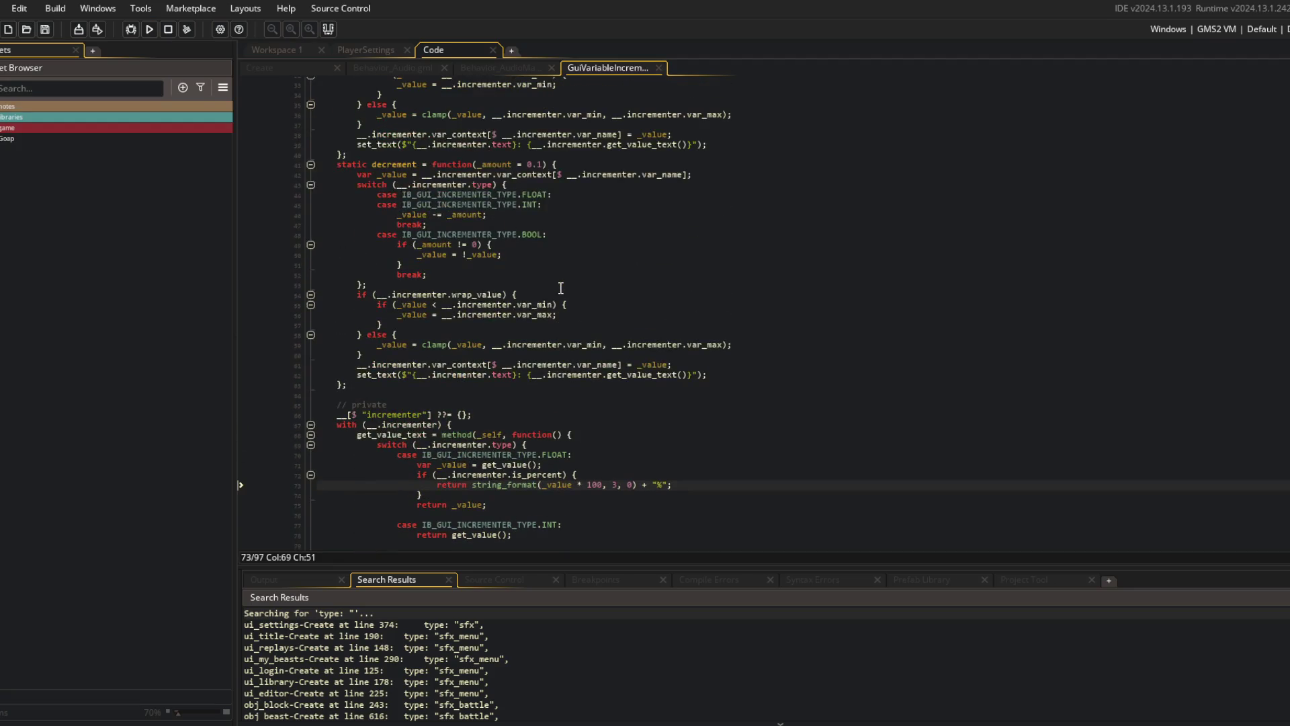
{"action": "scroll", "coordinate": [561, 288], "scroll_direction": "up", "scroll_amount": 8}
{"action": "scroll", "coordinate": [552, 278], "scroll_direction": "down", "scroll_amount": 12}
{"action": "scroll", "coordinate": [556, 278], "scroll_direction": "up", "scroll_amount": 12}
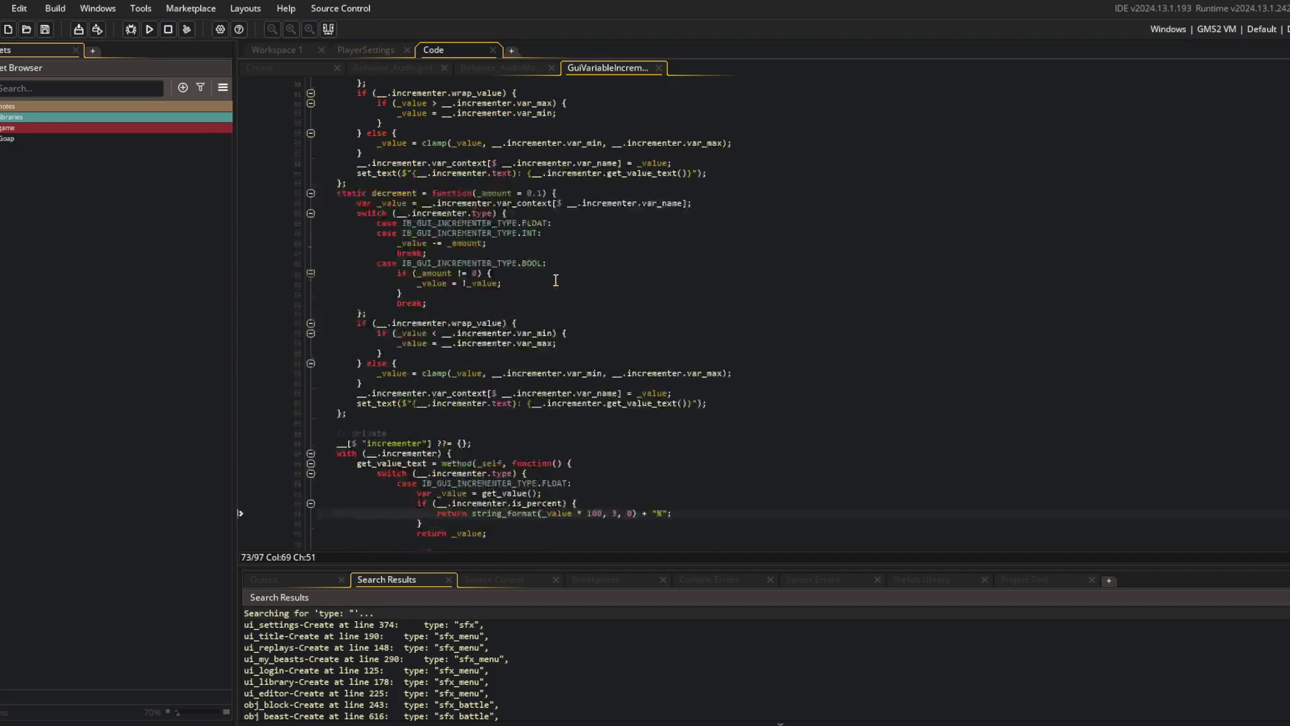
{"action": "left_click", "coordinate": [512, 69]}
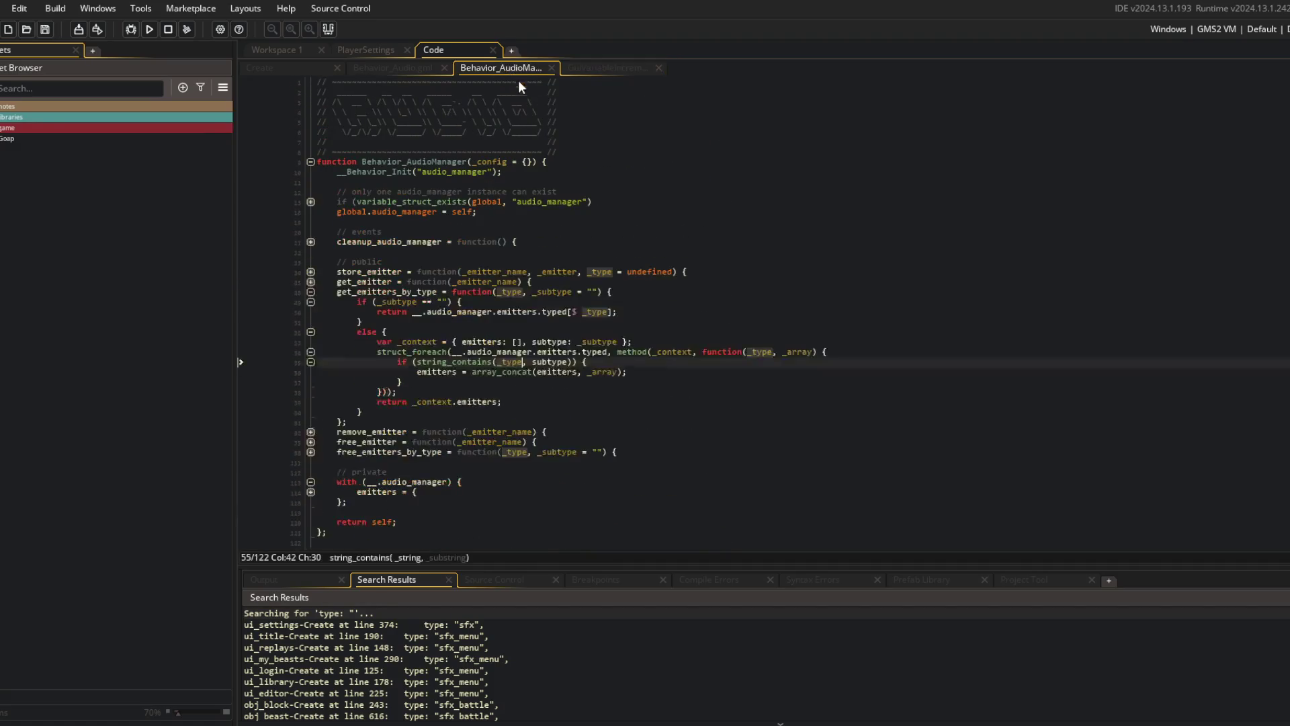
- Split the editor into 2 columns, hide docks, and put GuiVariableIncrementer on the right
{"action": "right_click", "coordinate": [545, 134]}
{"action": "left_click", "coordinate": [591, 369]}
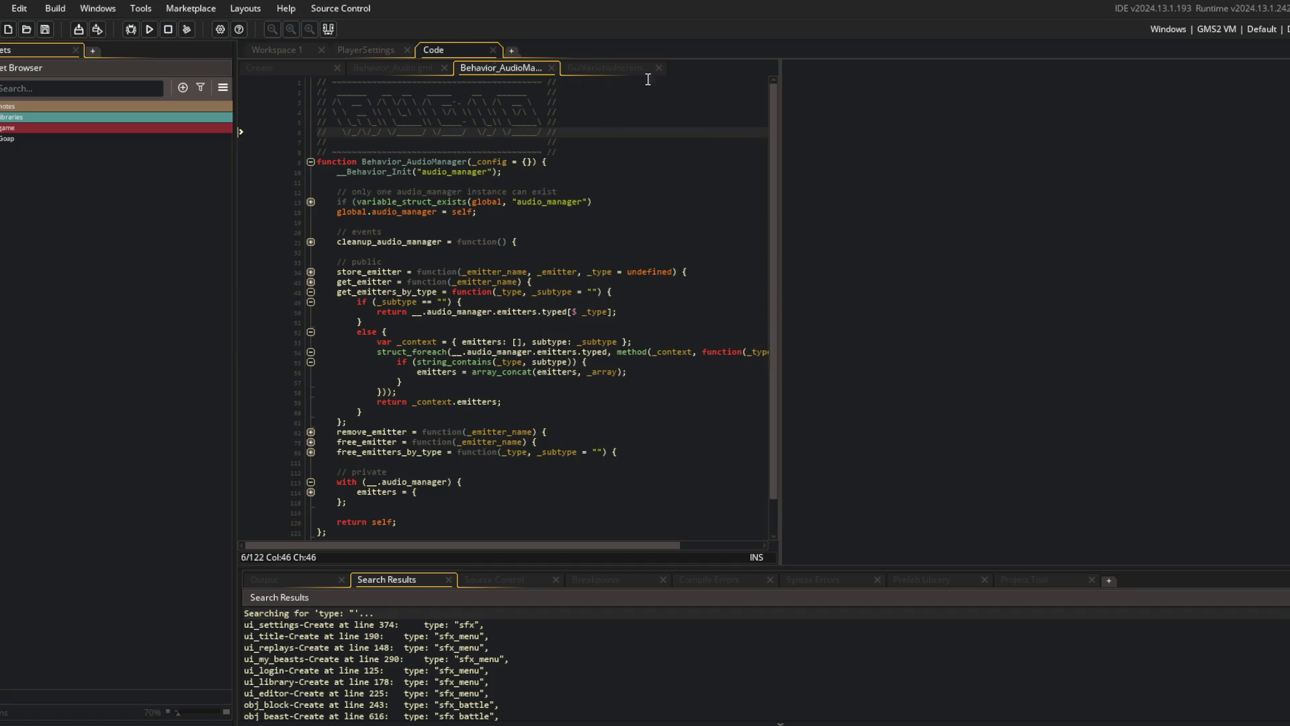
{"action": "left_click", "coordinate": [328, 28]}
{"action": "middle_click", "coordinate": [153, 67]}
{"action": "left_click_drag", "start_coordinate": [200, 68], "coordinate": [699, 67]}
{"action": "middle_click", "coordinate": [155, 68]}
- Expand and review the escape-handling block (lines 414–427) in the ui_settings Create code
{"action": "scroll", "coordinate": [297, 193], "scroll_direction": "down", "scroll_amount": 20}
{"action": "scroll", "coordinate": [297, 193], "scroll_direction": "down", "scroll_amount": 20}
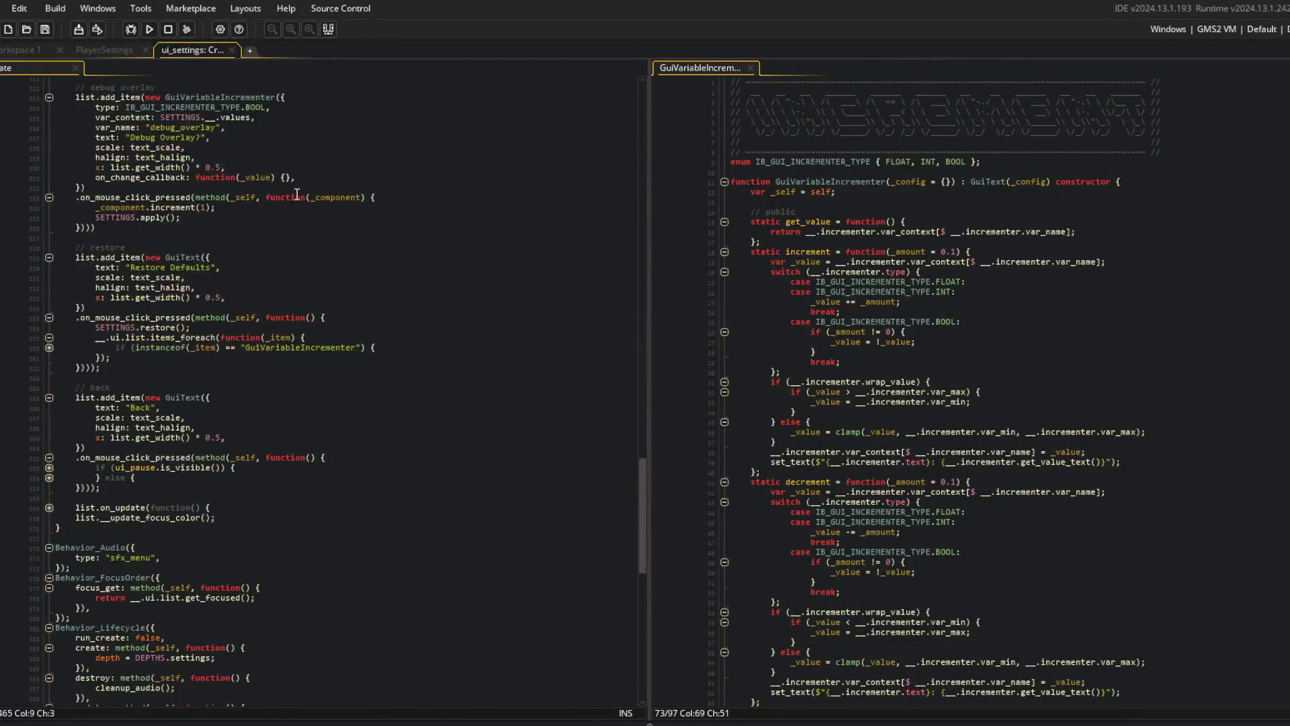
{"action": "scroll", "coordinate": [294, 235], "scroll_direction": "down", "scroll_amount": 5}
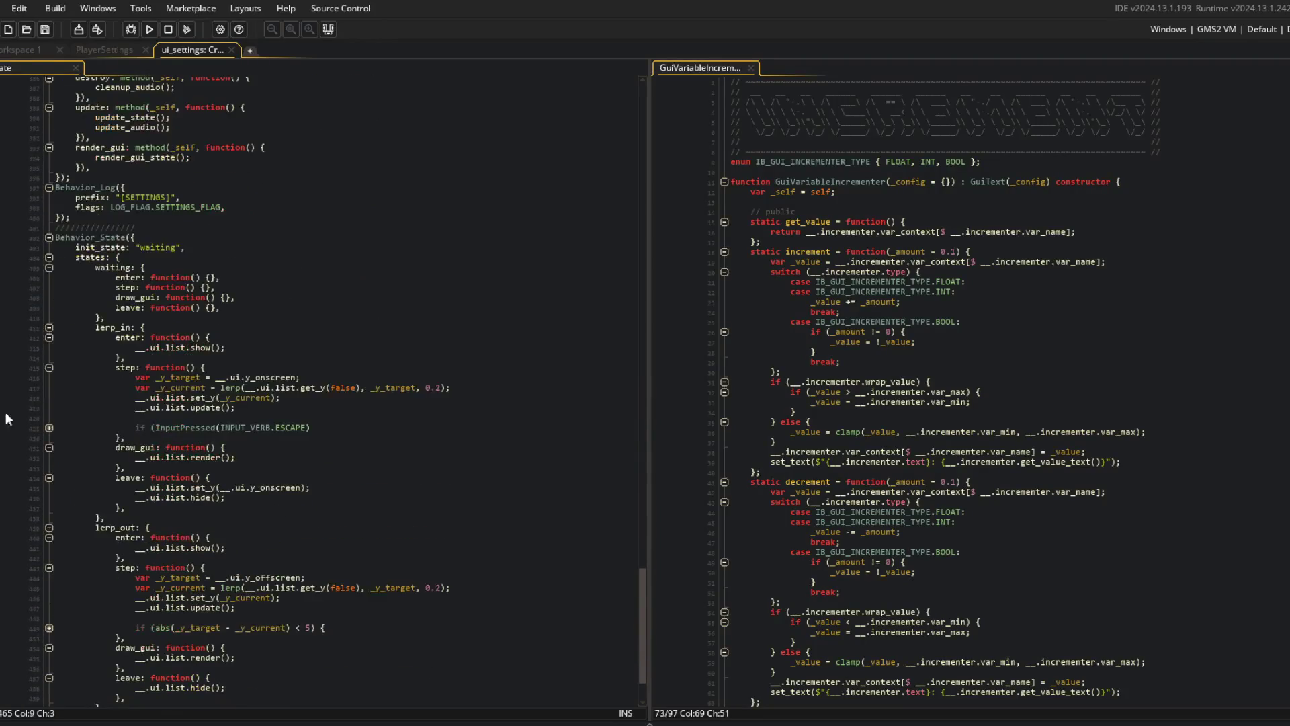
{"action": "left_click", "coordinate": [49, 427]}
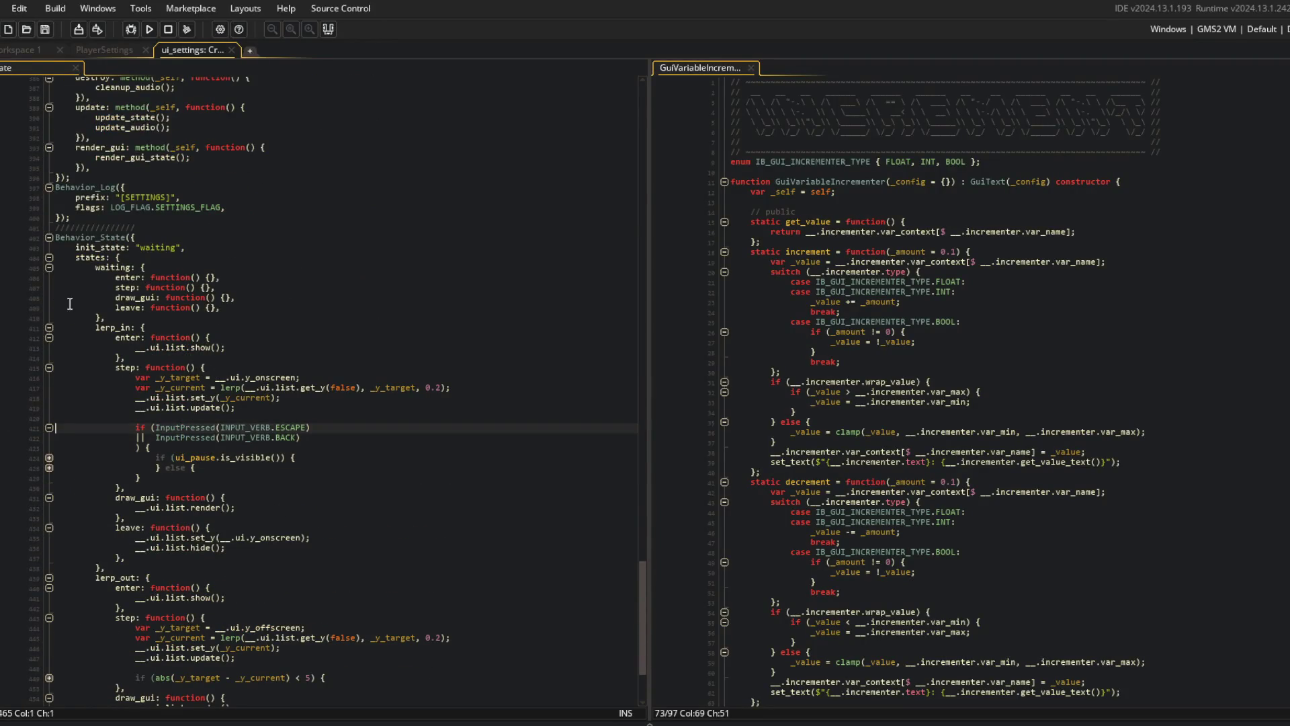
{"action": "scroll", "coordinate": [168, 390], "scroll_direction": "down", "scroll_amount": 2}
{"action": "left_click", "coordinate": [231, 426]}
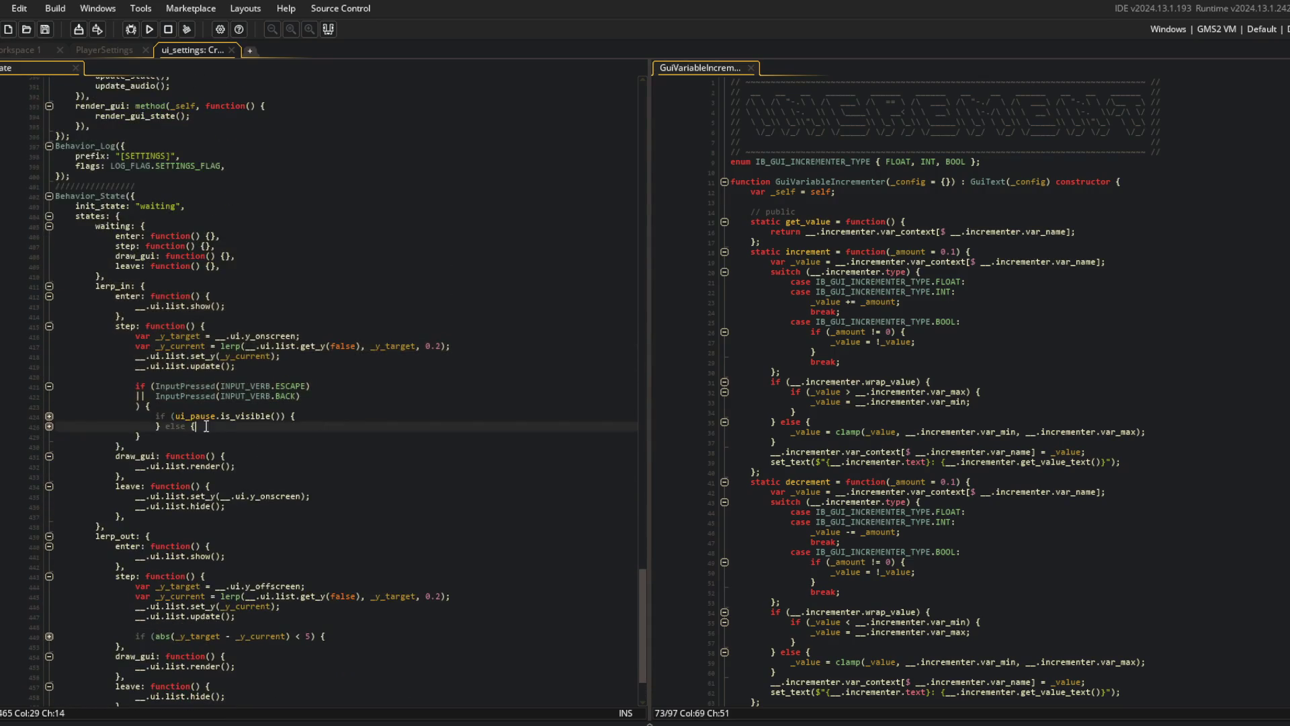
{"action": "left_click", "coordinate": [49, 426]}
{"action": "left_click", "coordinate": [49, 416]}
{"action": "left_click_drag", "start_coordinate": [125, 316], "coordinate": [311, 446]}
{"action": "left_click", "coordinate": [315, 496]}
- Check get_value_text, fold all incrementer code, and select the increment function name
{"action": "left_click", "coordinate": [830, 401]}
{"action": "scroll", "coordinate": [830, 401], "scroll_direction": "down", "scroll_amount": 1}
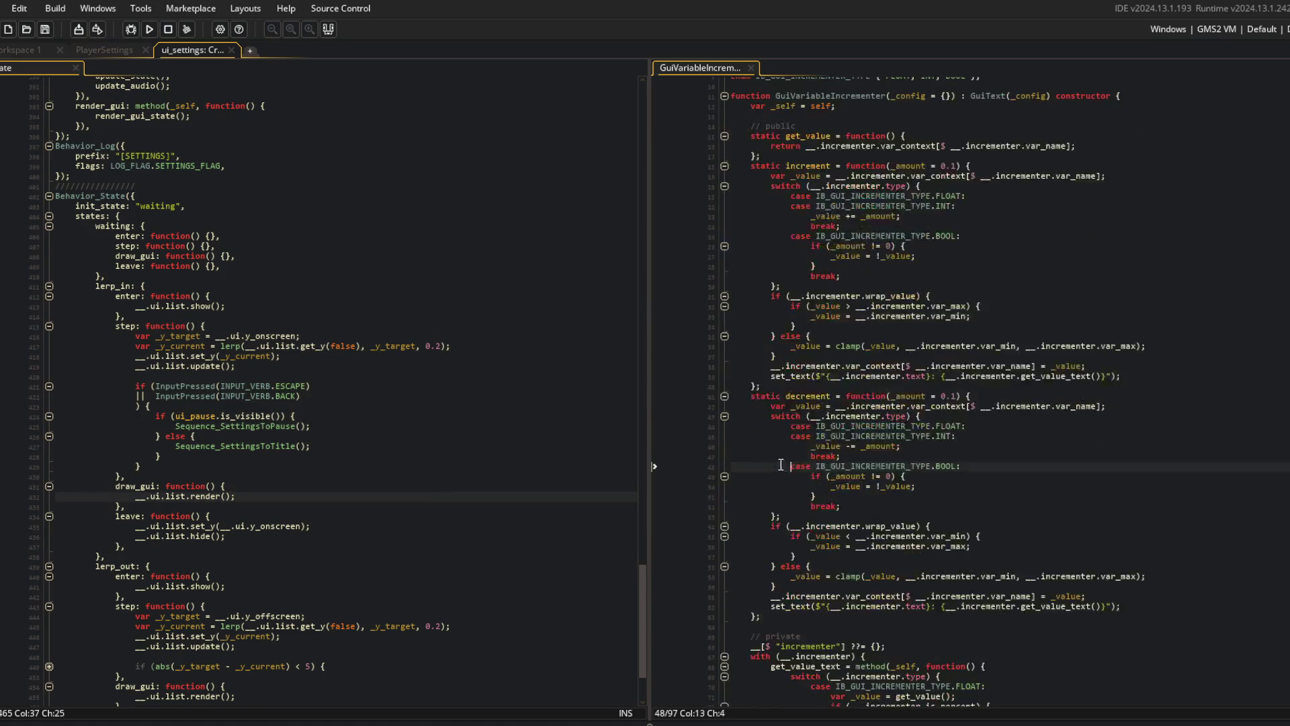
{"action": "scroll", "coordinate": [853, 267], "scroll_direction": "down", "scroll_amount": 10}
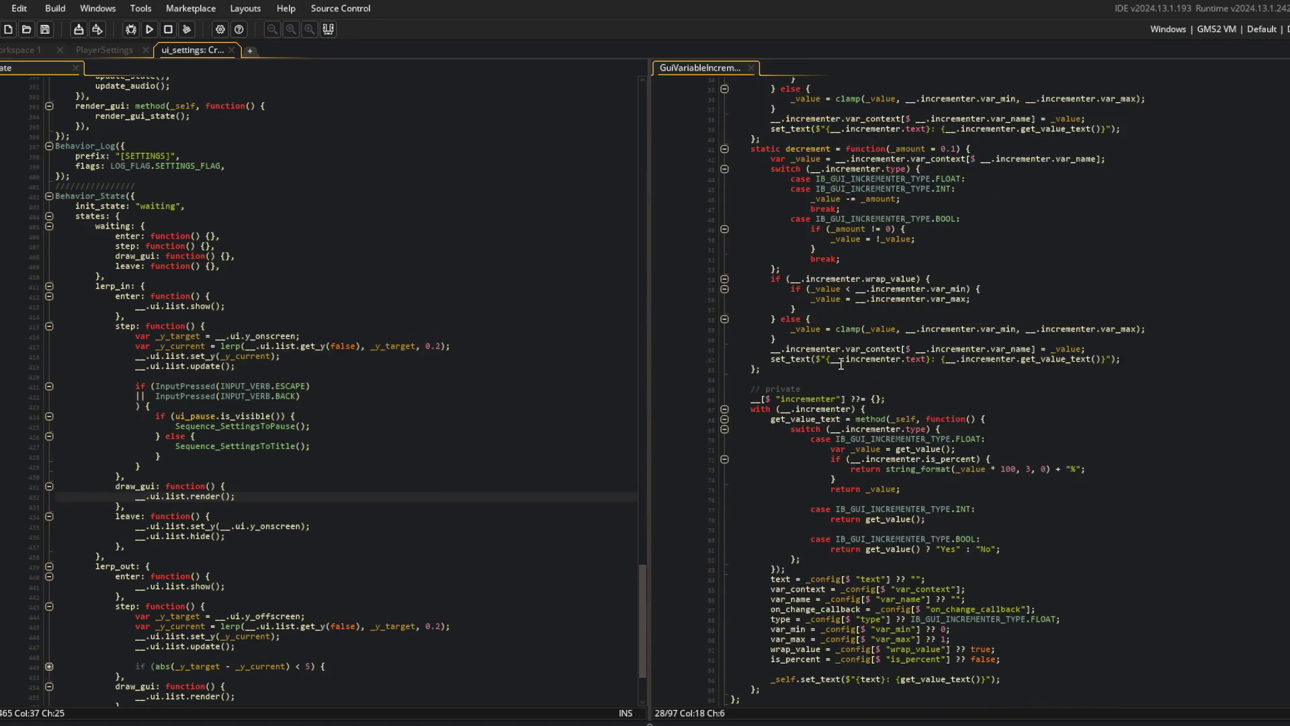
{"action": "left_click", "coordinate": [825, 417]}
{"action": "scroll", "coordinate": [825, 417], "scroll_direction": "down", "scroll_amount": 1}
{"action": "left_click", "coordinate": [901, 420]}
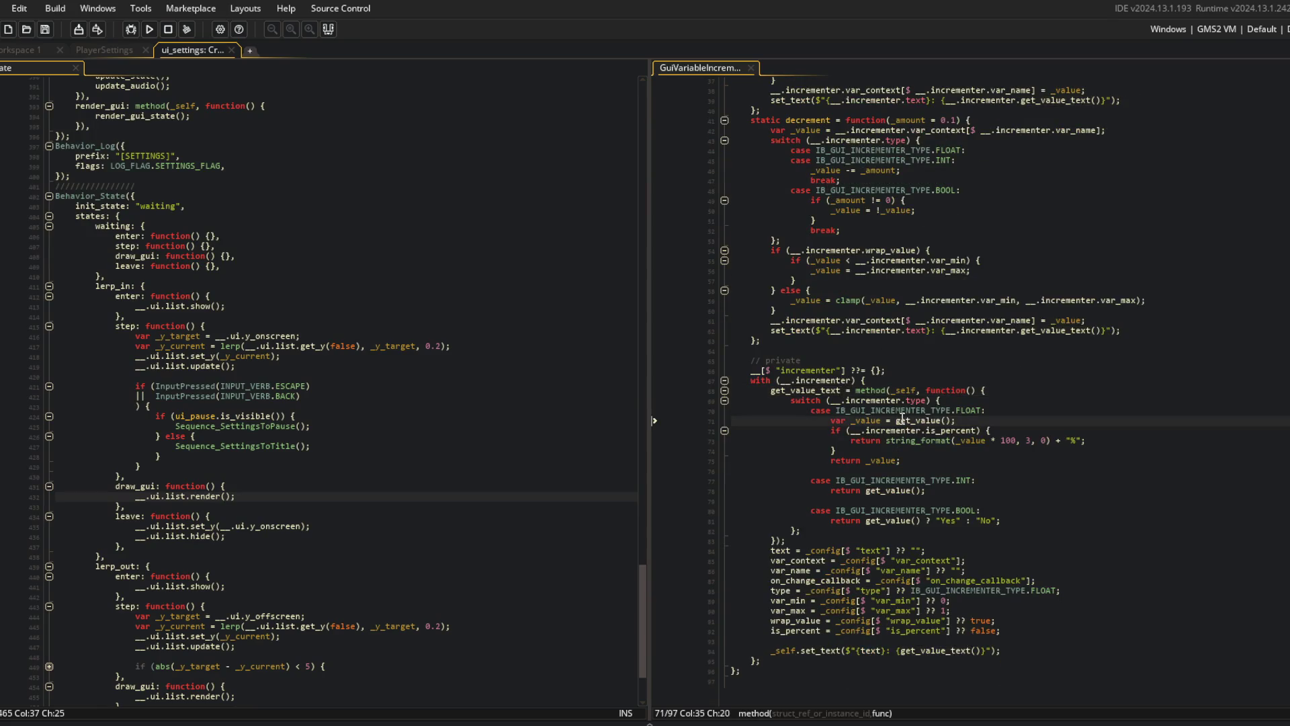
{"action": "key", "text": "ctrl+shift+minus"}
{"action": "left_click", "coordinate": [724, 181]}
{"action": "left_click", "coordinate": [820, 231]}
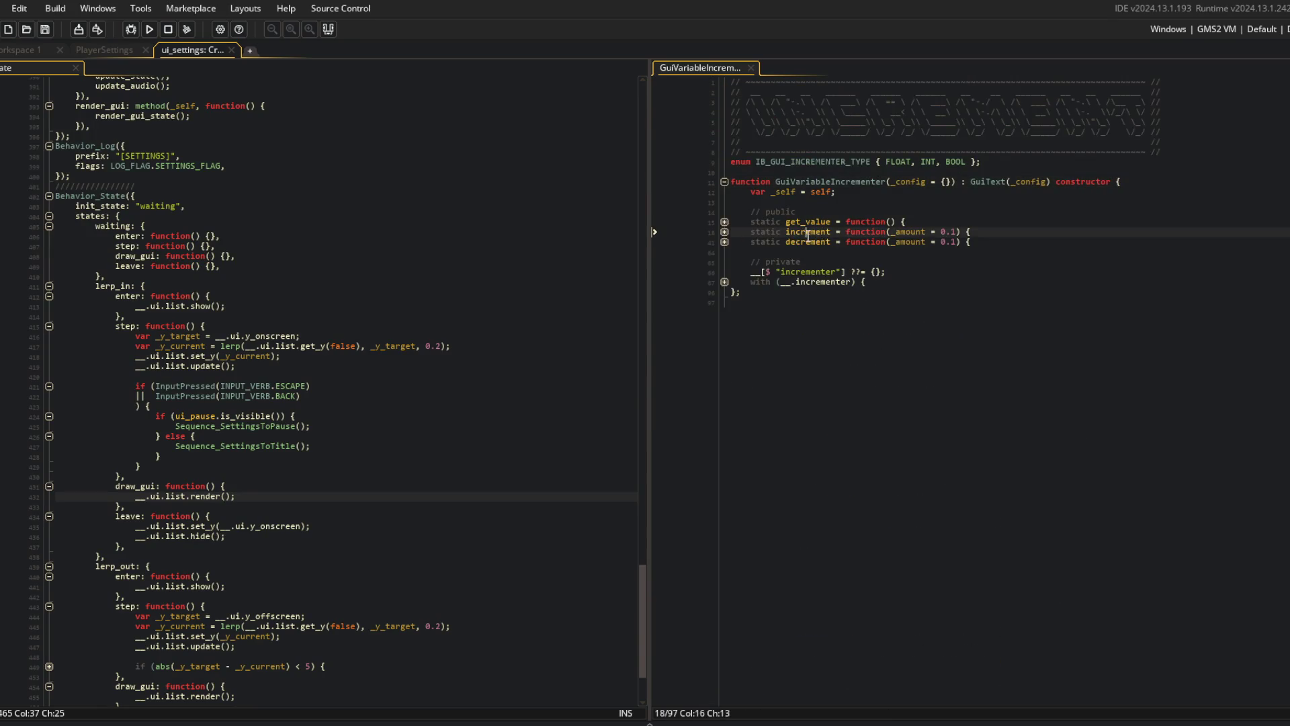
{"action": "key", "text": "ctrl+shift+f"}
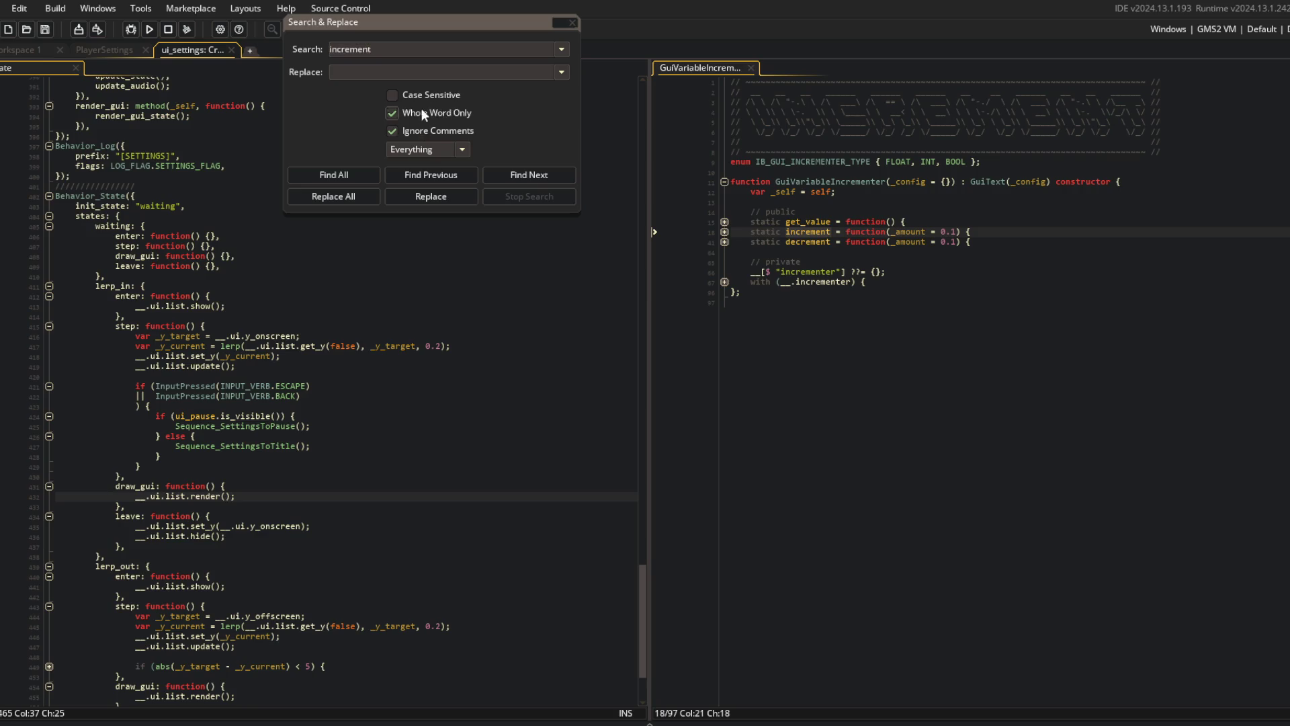
- Find all 'increment' matches across the project and scroll through the results
{"action": "left_click", "coordinate": [335, 170]}
{"action": "scroll", "coordinate": [271, 669], "scroll_direction": "down", "scroll_amount": 5}
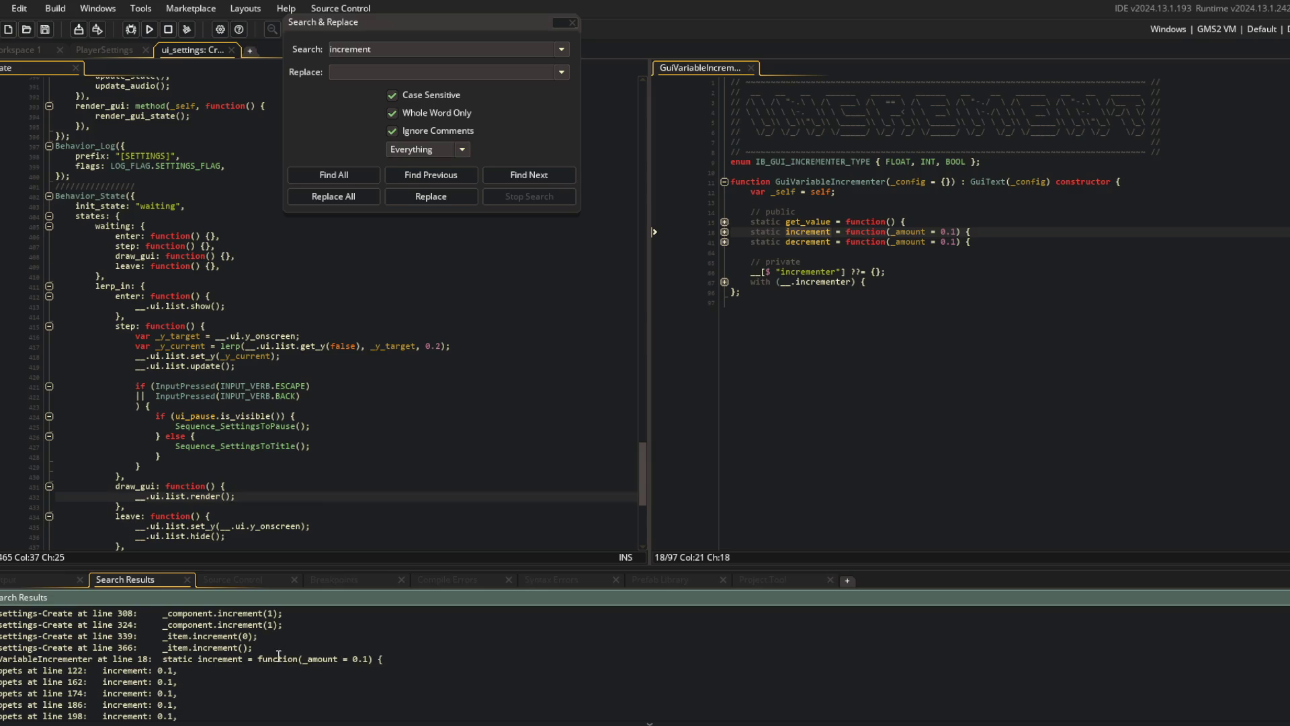
{"action": "scroll", "coordinate": [223, 664], "scroll_direction": "down", "scroll_amount": 3}
{"action": "scroll", "coordinate": [215, 664], "scroll_direction": "up", "scroll_amount": 3}
{"action": "scroll", "coordinate": [235, 671], "scroll_direction": "up", "scroll_amount": 5}
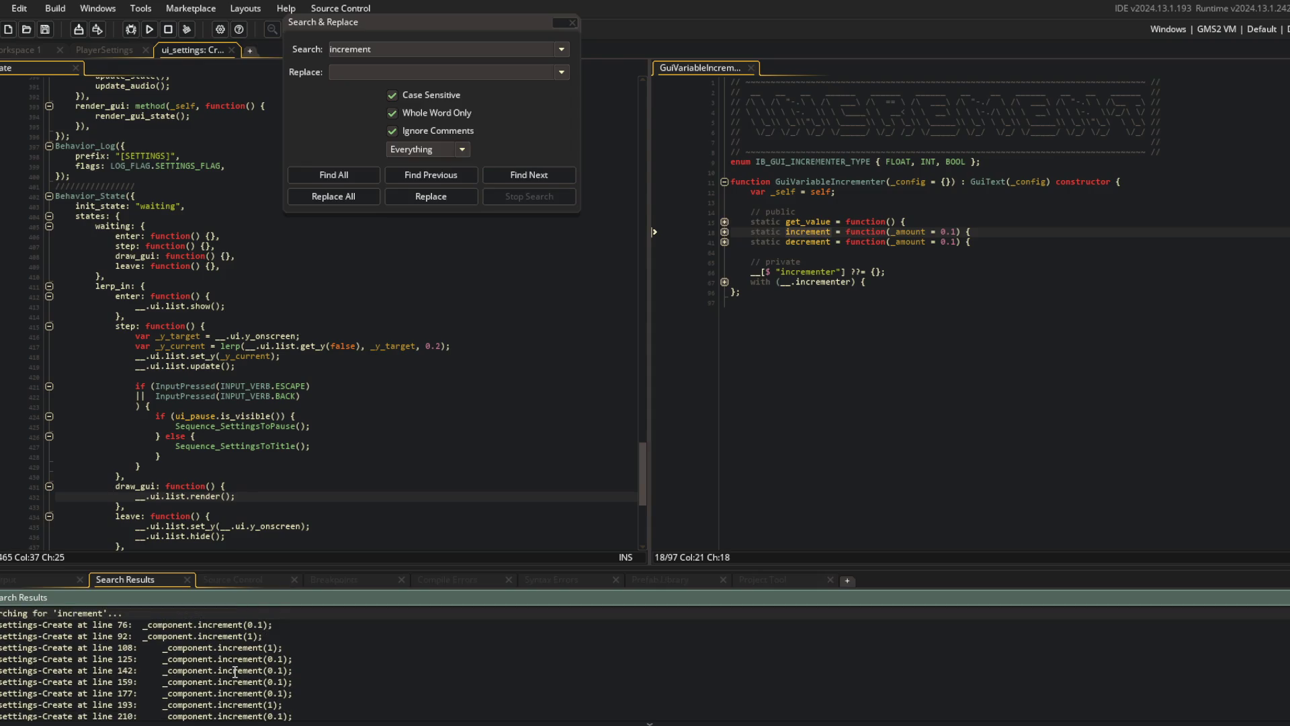
{"action": "scroll", "coordinate": [317, 337], "scroll_direction": "up", "scroll_amount": 20}
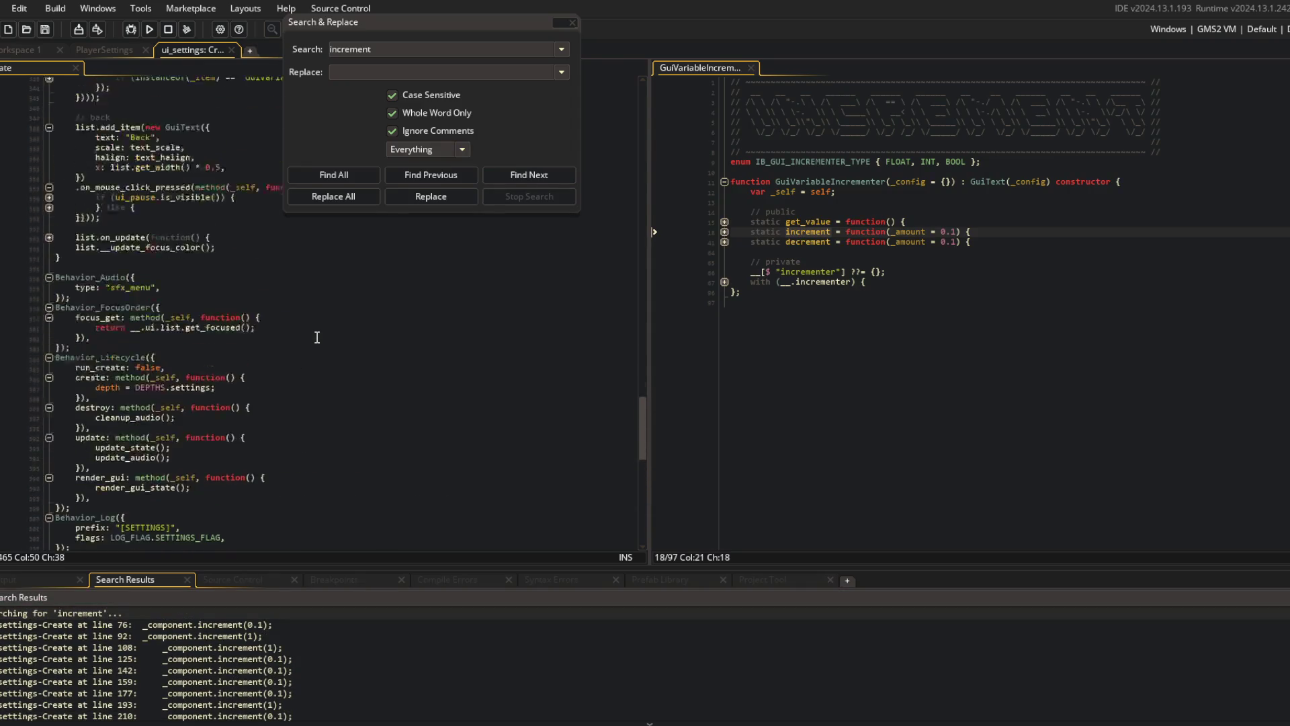
{"action": "scroll", "coordinate": [317, 337], "scroll_direction": "up", "scroll_amount": 20}
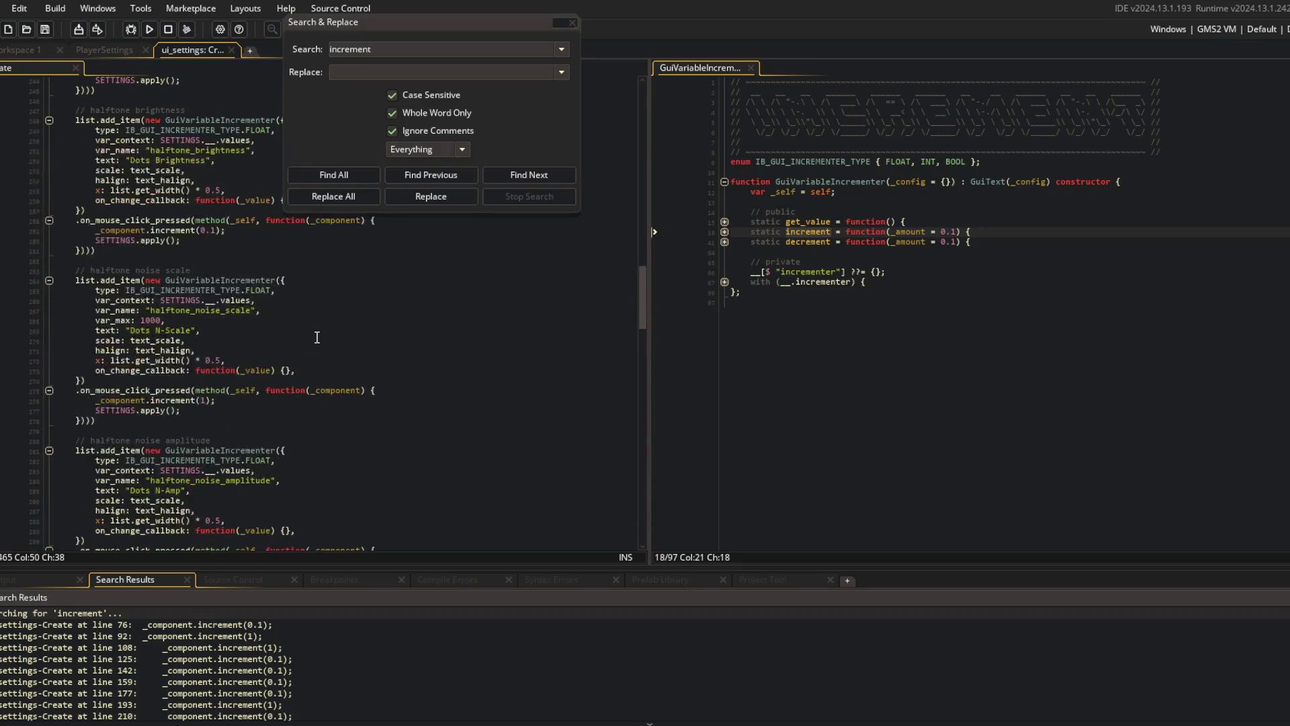
{"action": "scroll", "coordinate": [317, 336], "scroll_direction": "up", "scroll_amount": 20}
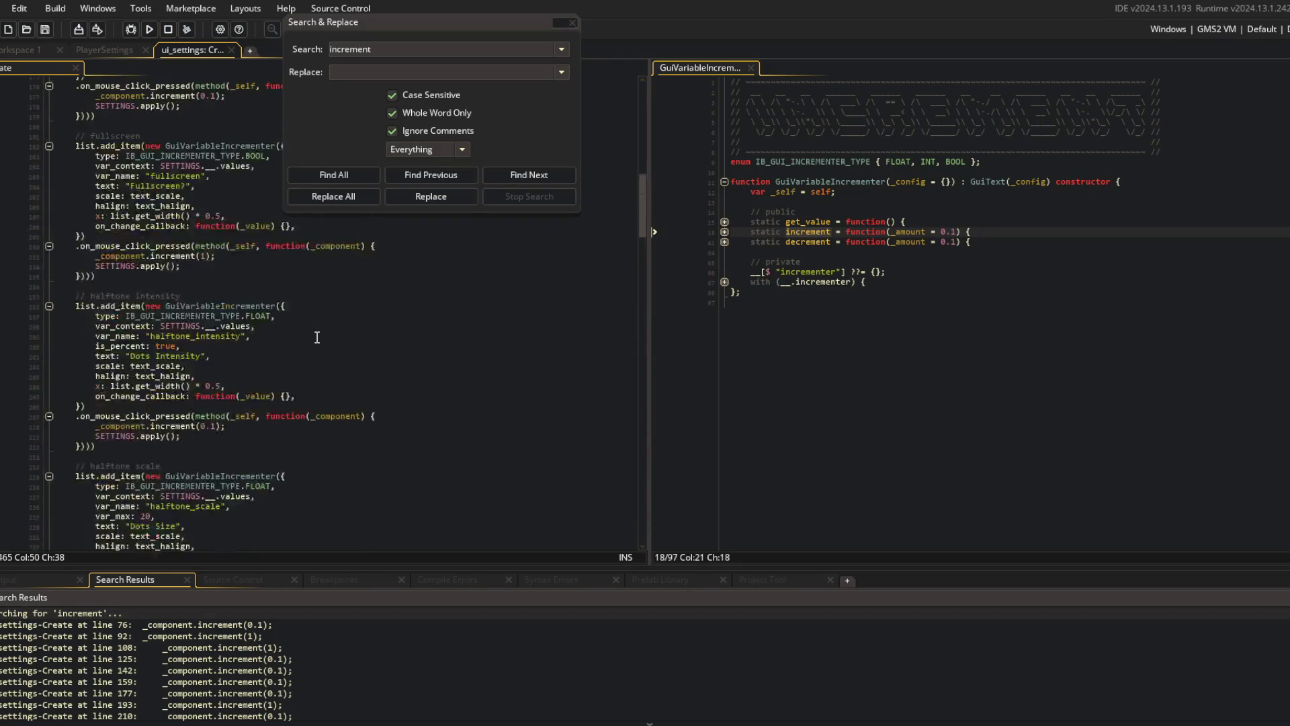
{"action": "scroll", "coordinate": [317, 336], "scroll_direction": "up", "scroll_amount": 15}
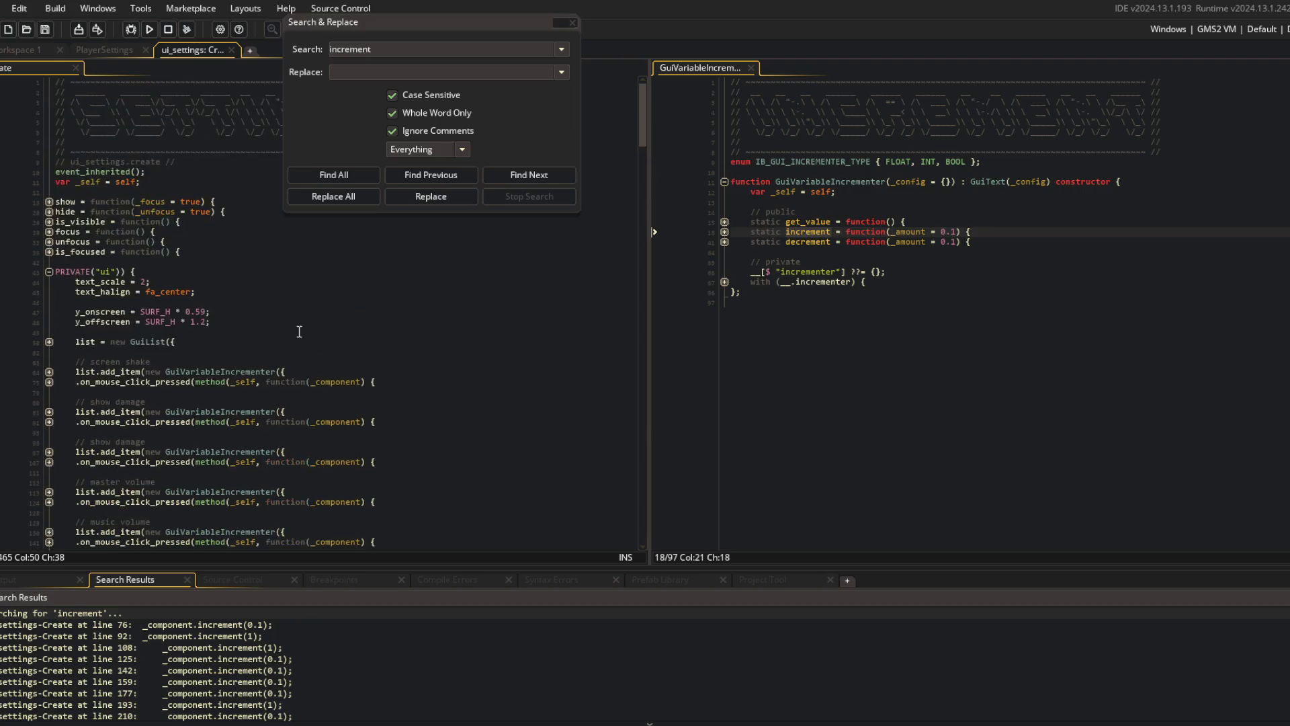
- Set a breakpoint on increment's first line and launch the game under the debugger
{"action": "left_click", "coordinate": [49, 342]}
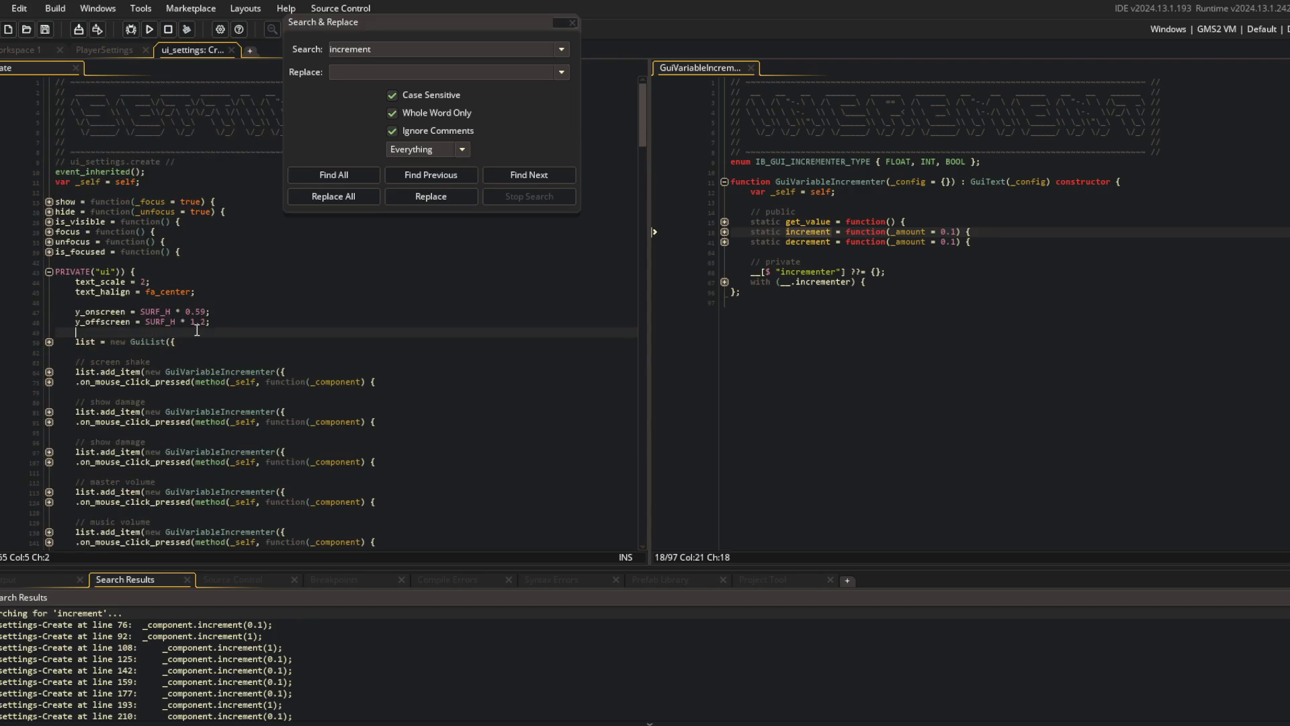
{"action": "left_click", "coordinate": [49, 272]}
{"action": "key", "text": "Down"}
{"action": "key", "text": "Down"}
{"action": "key", "text": "Down"}
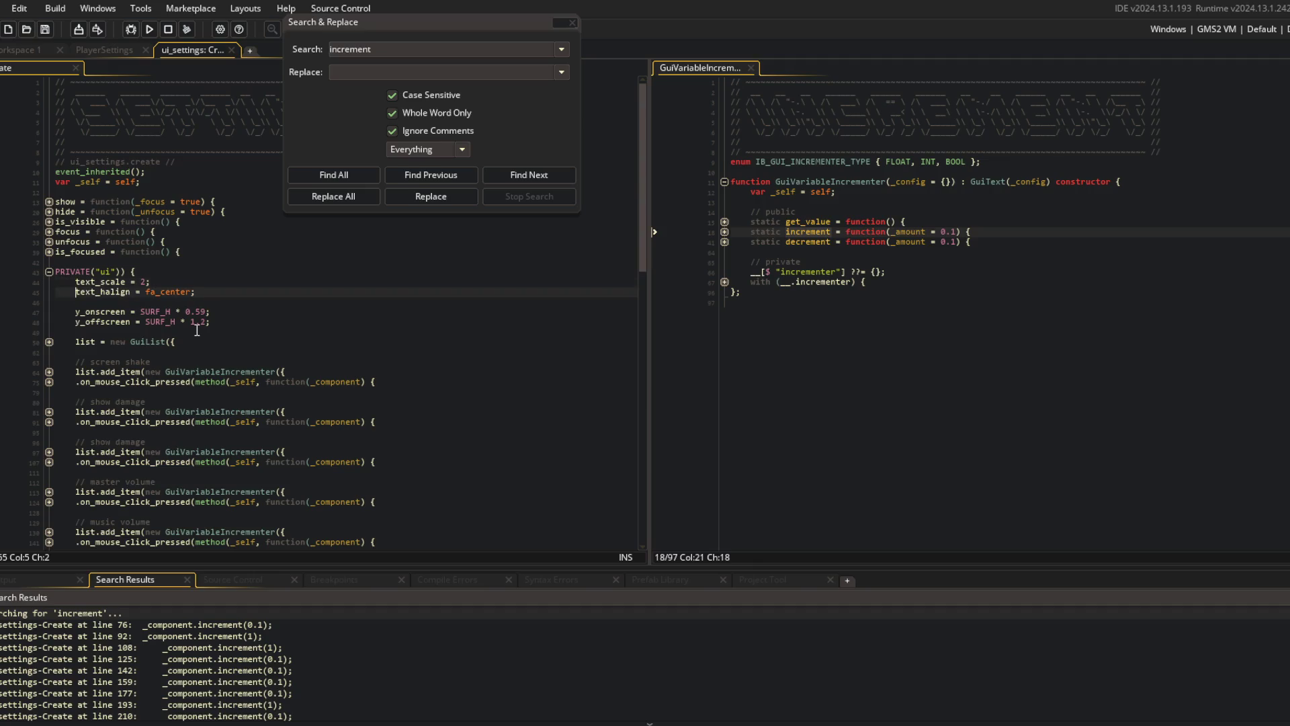
{"action": "left_click", "coordinate": [49, 381]}
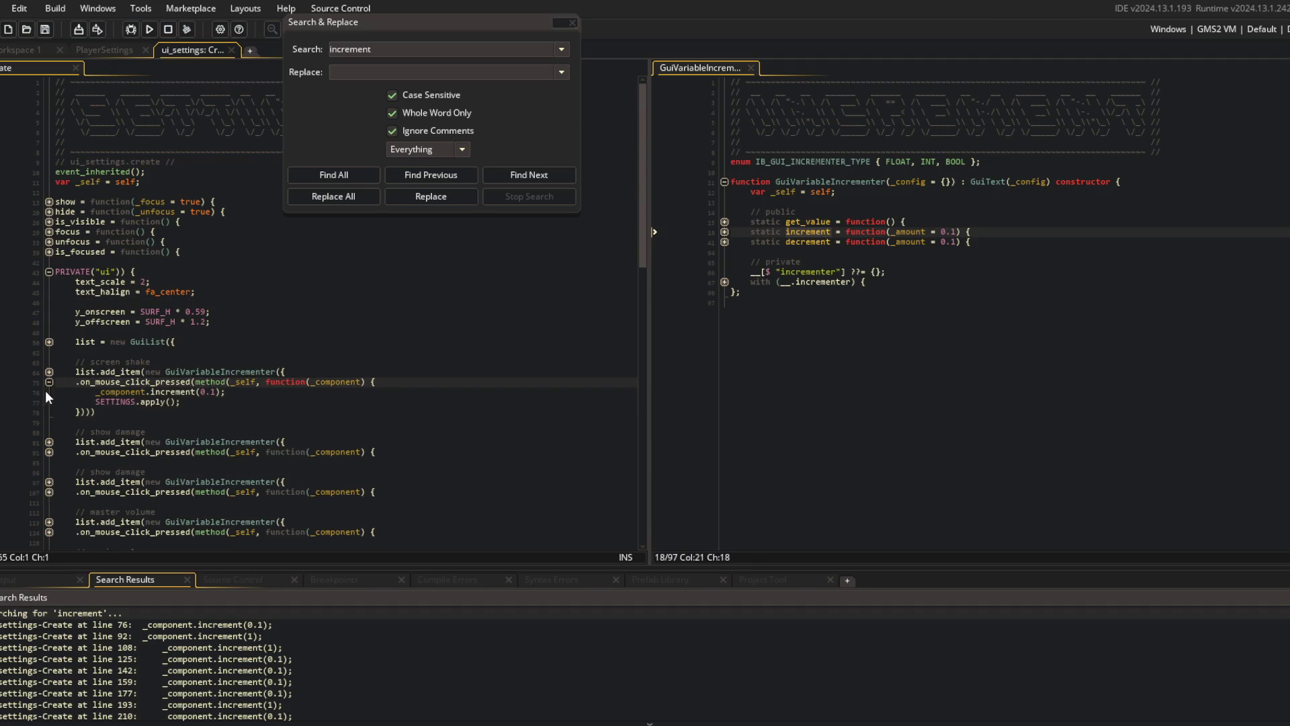
{"action": "left_click", "coordinate": [725, 231]}
{"action": "left_click", "coordinate": [698, 241]}
{"action": "key", "text": "F5"}
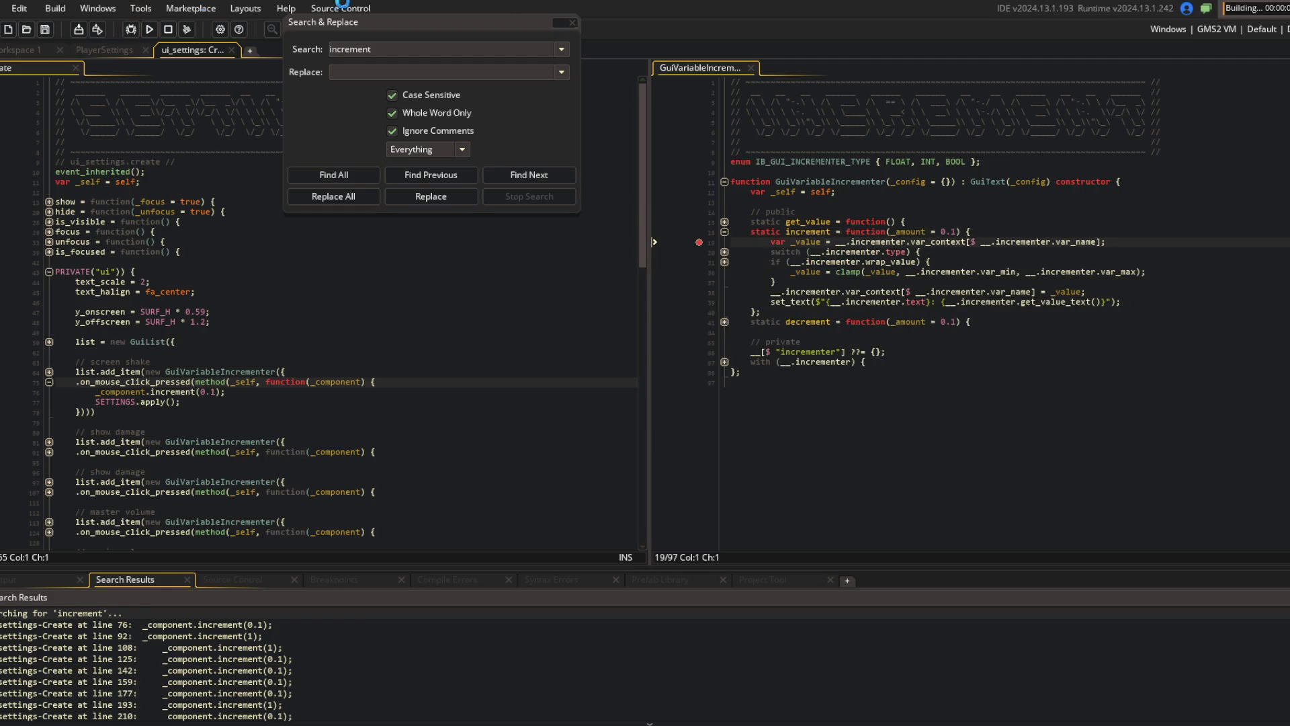
{"action": "left_click", "coordinate": [572, 19]}
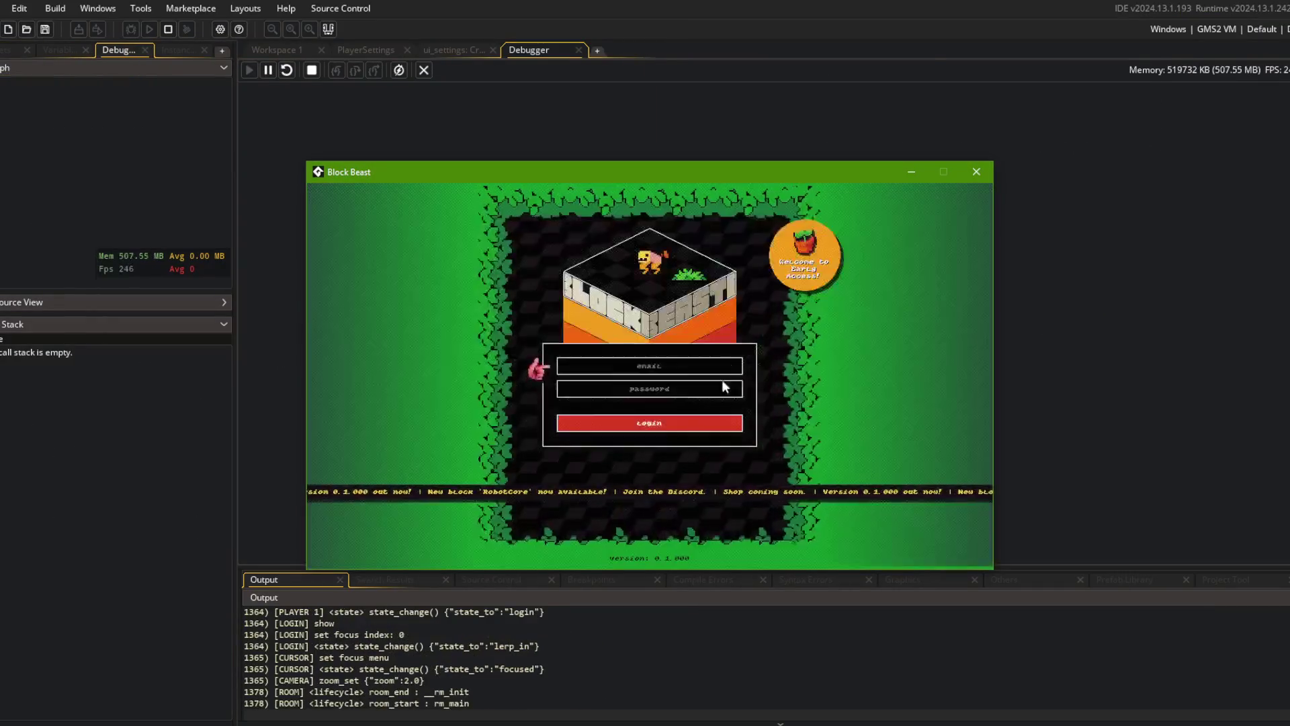
- Log in to the game and open Settings to hit the increment breakpoint
{"action": "left_click", "coordinate": [692, 424]}
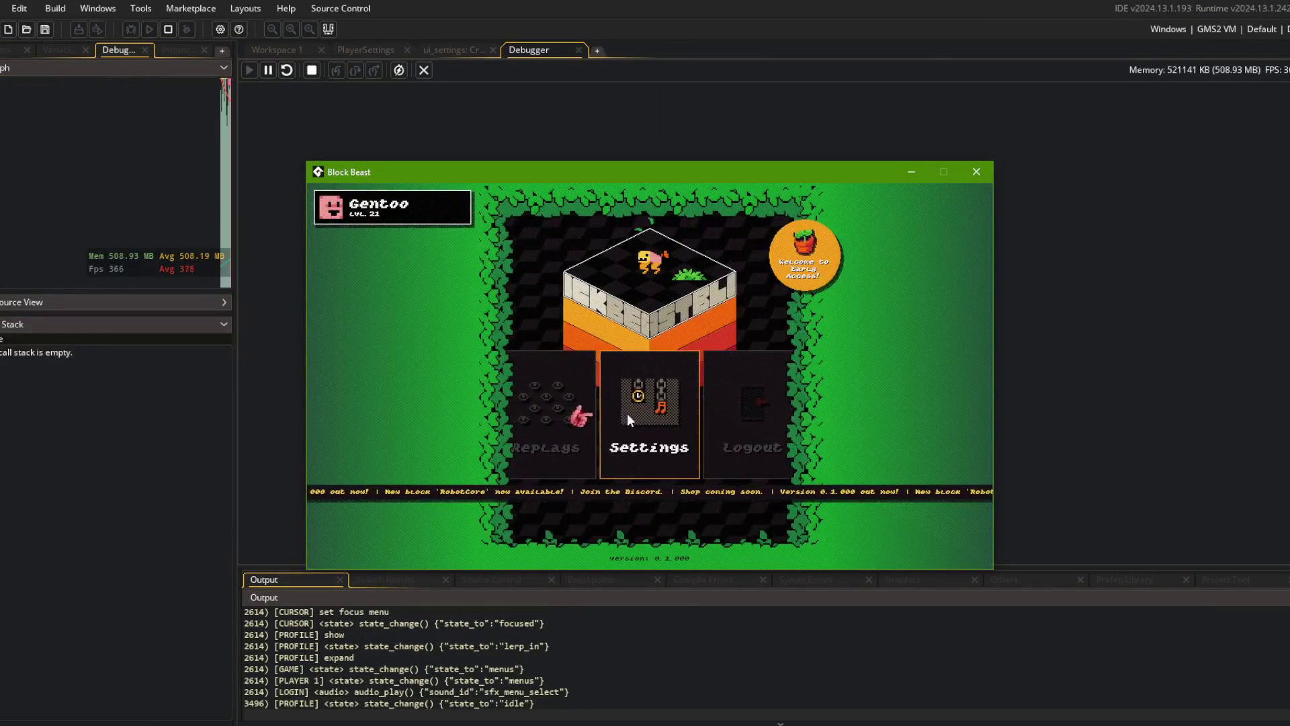
{"action": "left_click", "coordinate": [627, 413]}
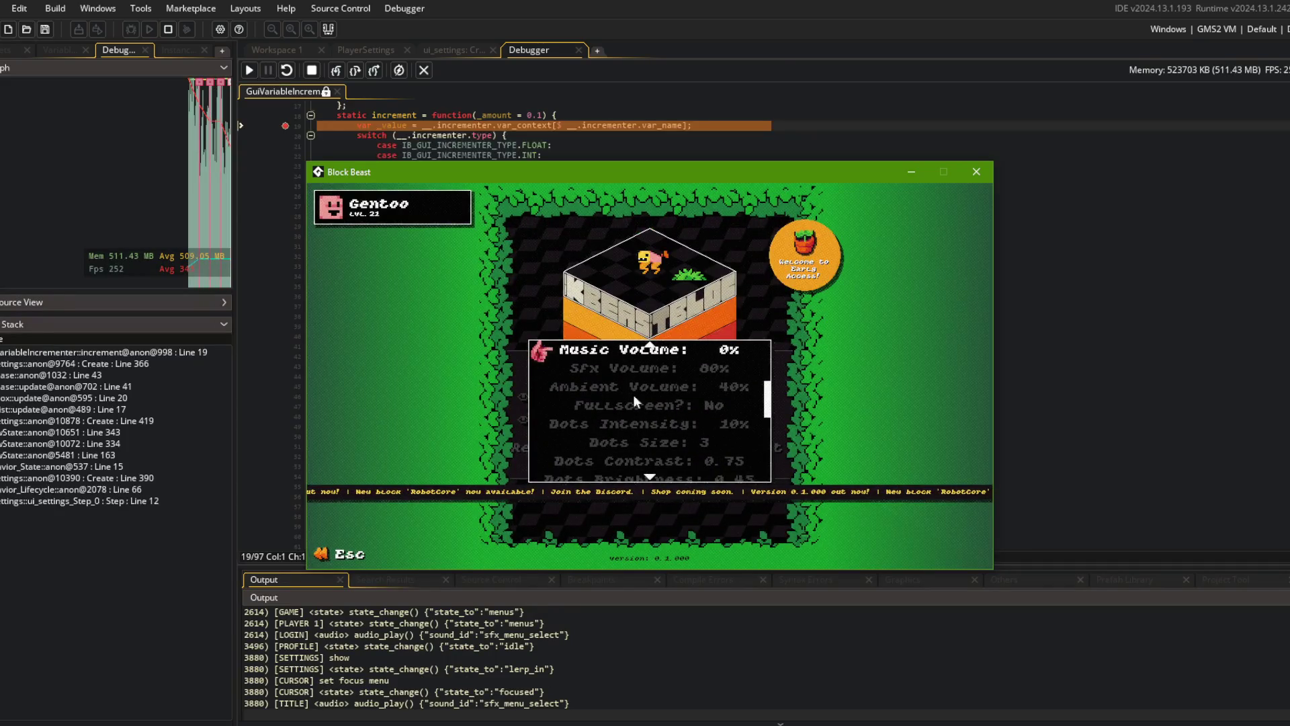
{"action": "left_click", "coordinate": [783, 49]}
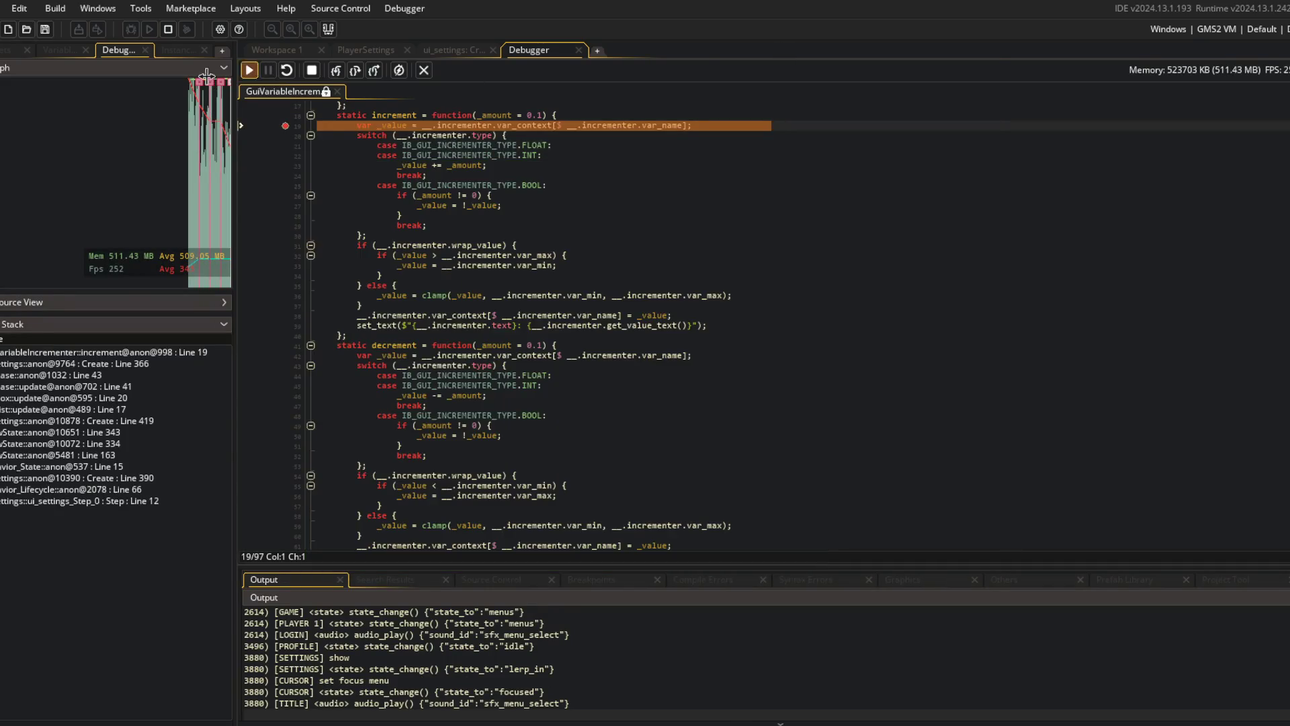
- Trace the call stack through ui_settings Step, Behavior_Lifecycle, Behavior_State, Create and GuiList update
{"action": "left_click", "coordinate": [125, 501]}
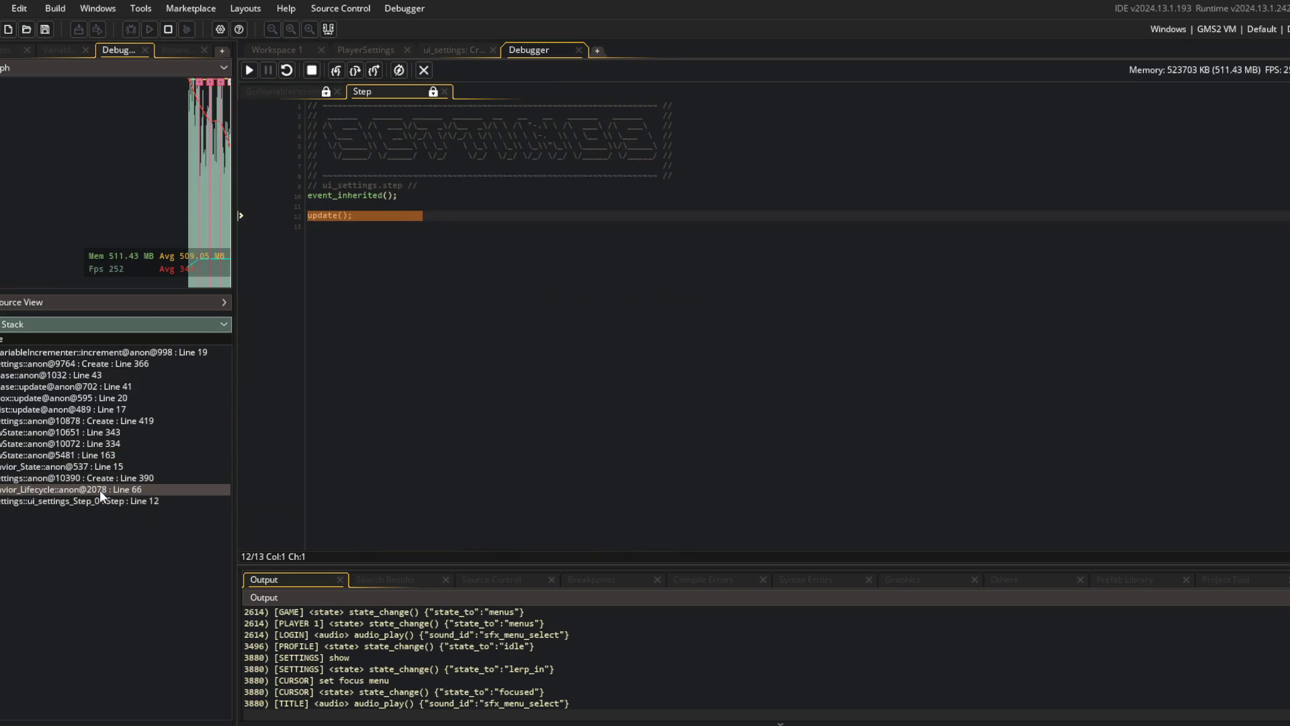
{"action": "double_click", "coordinate": [99, 489]}
{"action": "double_click", "coordinate": [106, 476]}
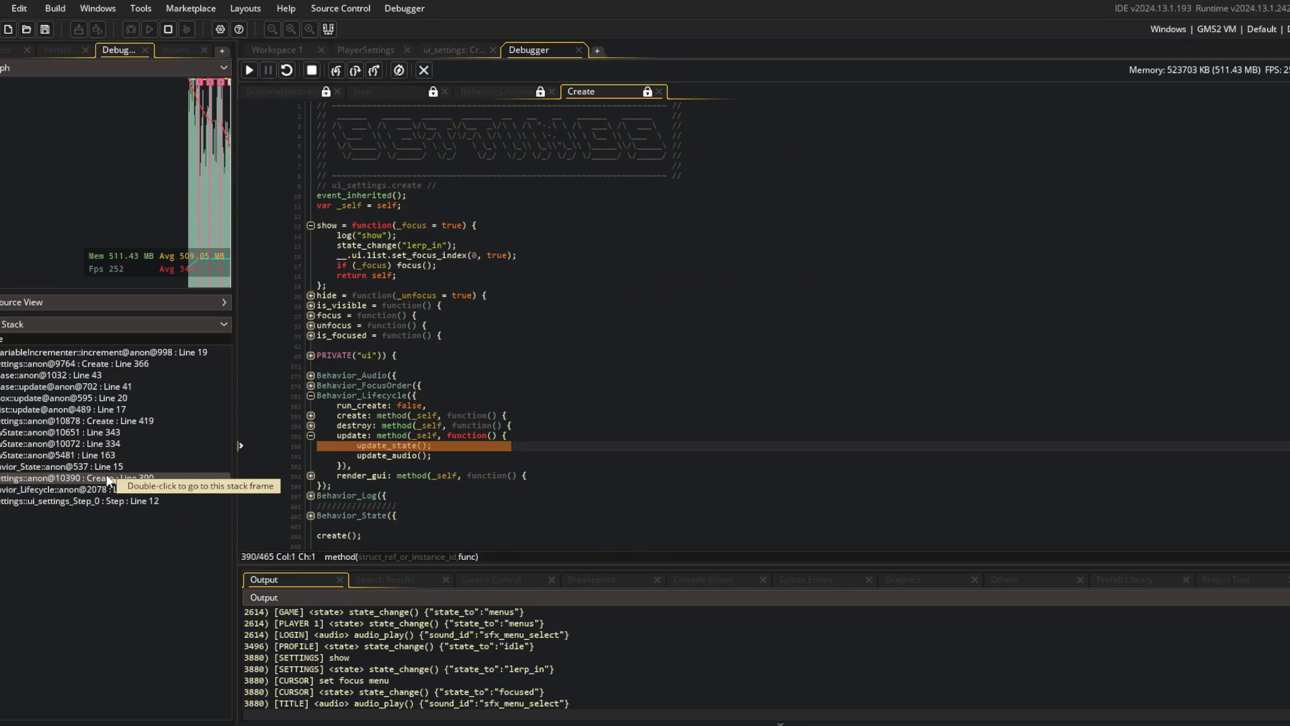
{"action": "double_click", "coordinate": [101, 465]}
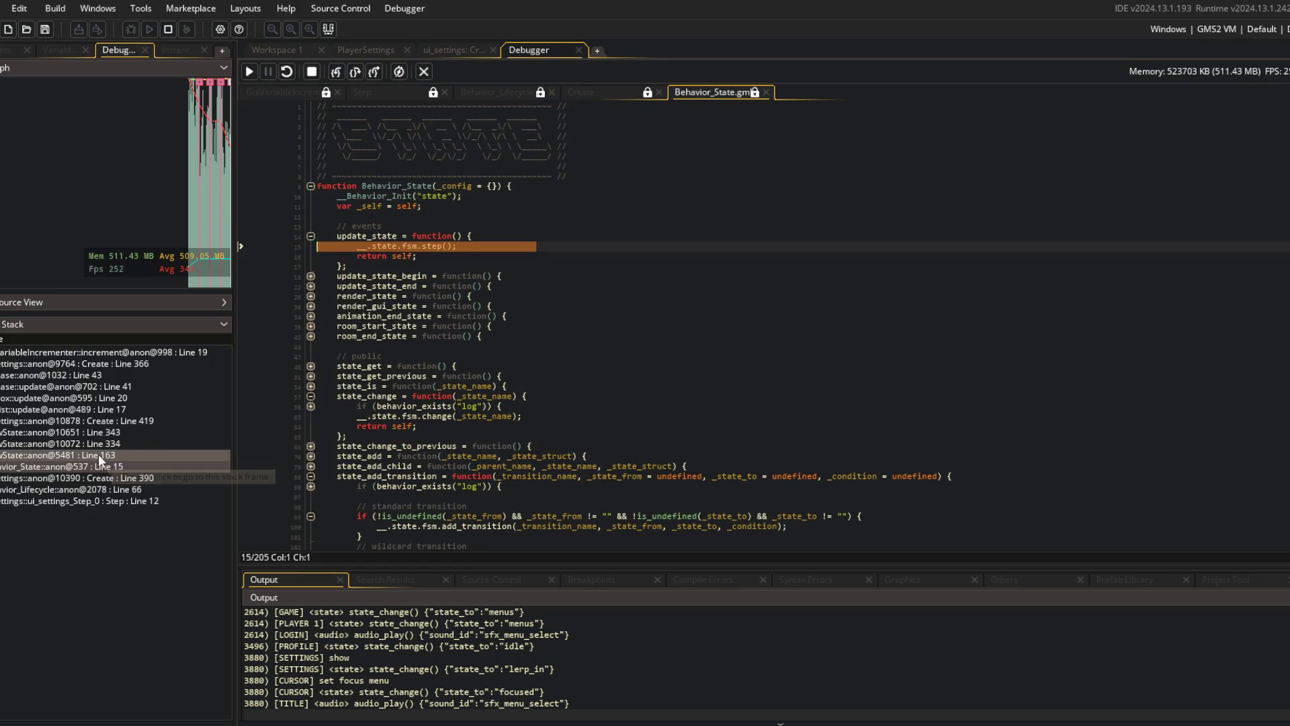
{"action": "double_click", "coordinate": [79, 420]}
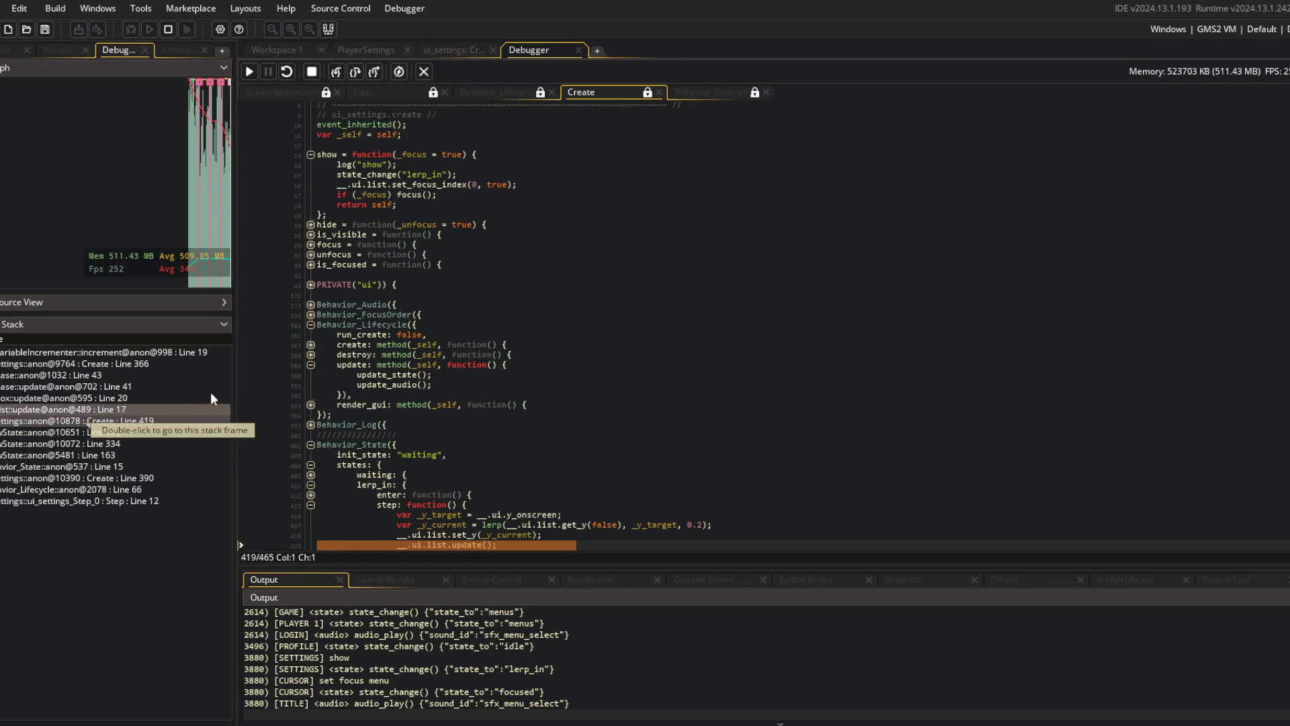
{"action": "left_click", "coordinate": [80, 412]}
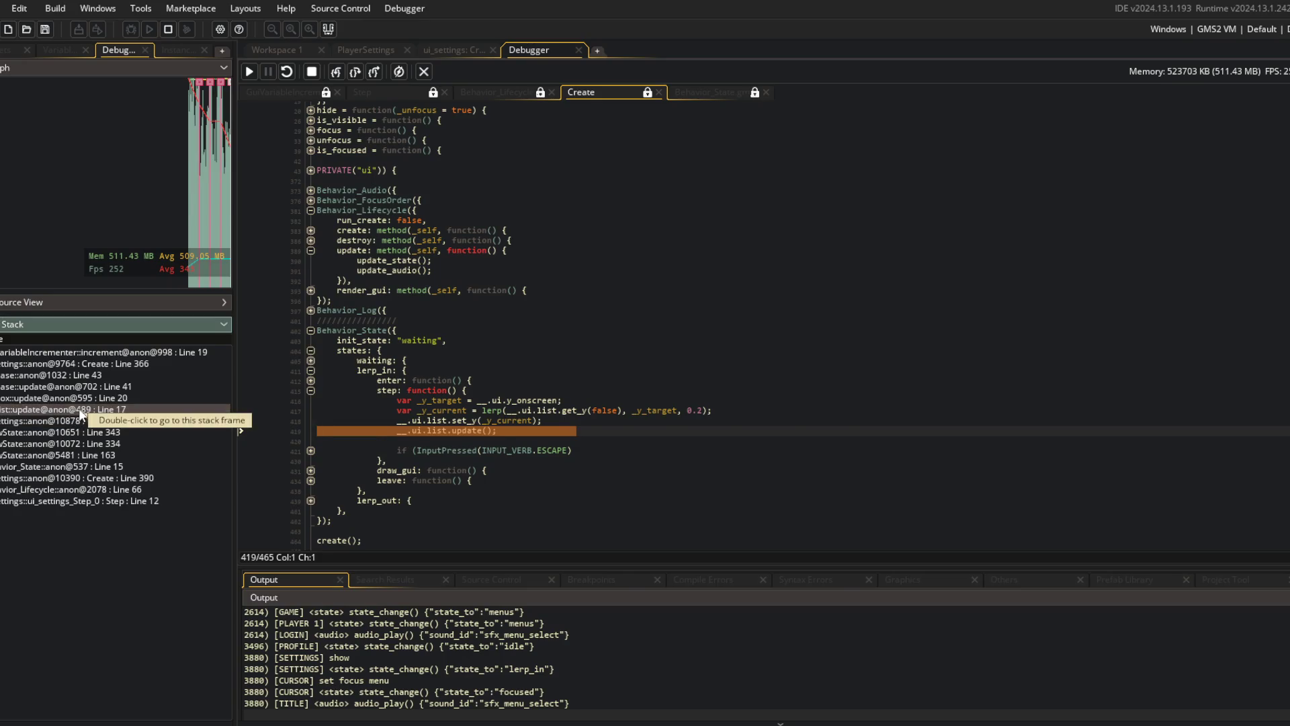
{"action": "double_click", "coordinate": [79, 410]}
- Follow GuiBox and GuiBase frames to the settings increment call at line 366, then stop the game
{"action": "left_click", "coordinate": [78, 399]}
{"action": "double_click", "coordinate": [79, 399]}
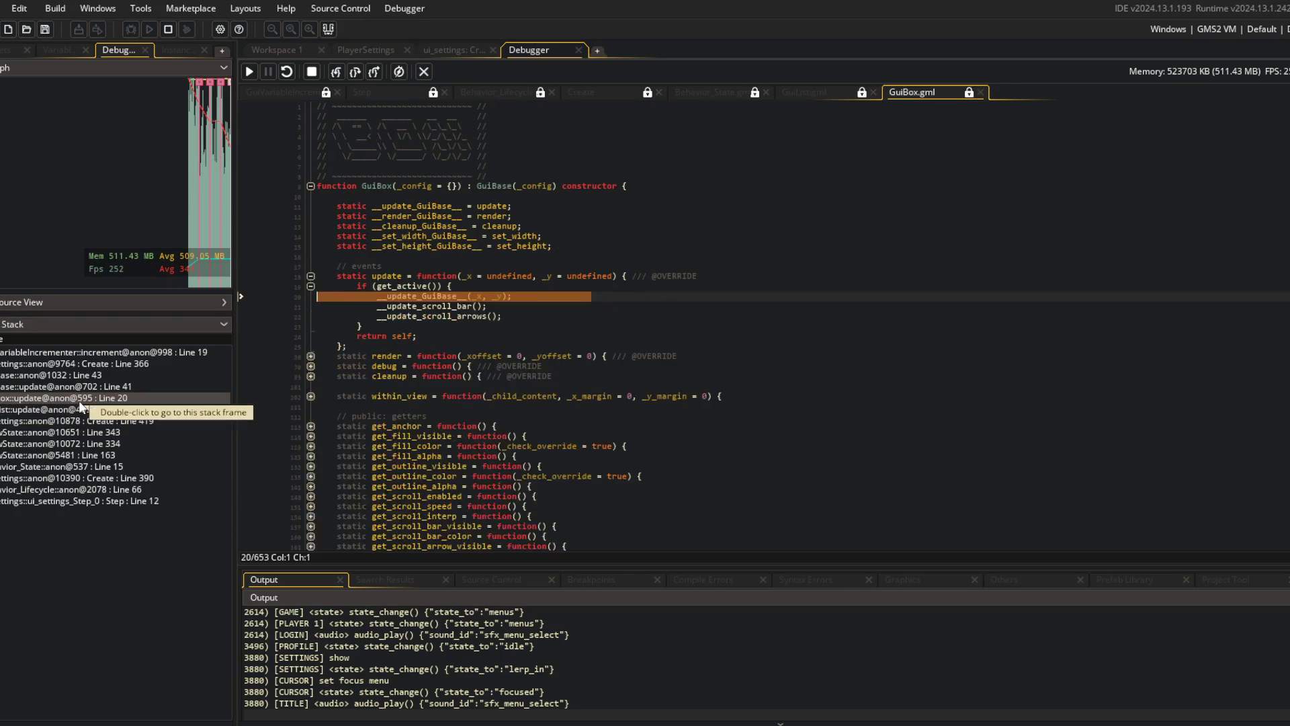
{"action": "double_click", "coordinate": [79, 388]}
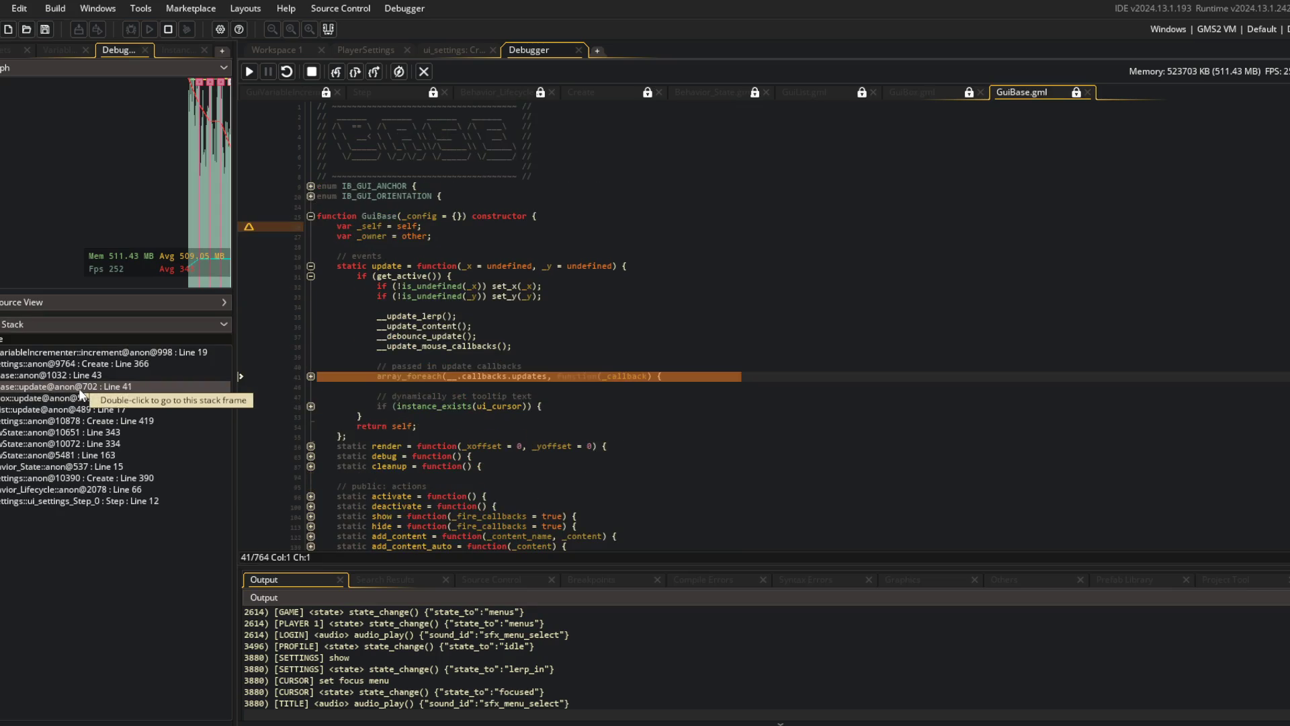
{"action": "double_click", "coordinate": [79, 374]}
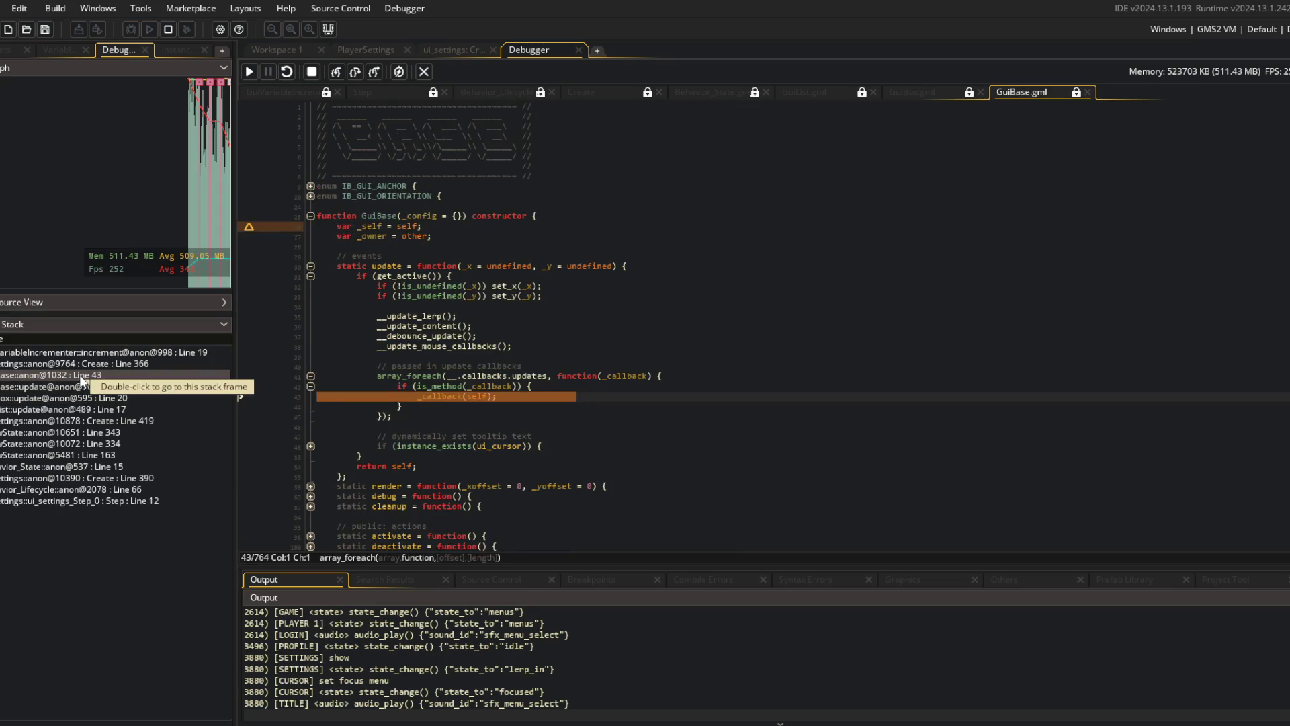
{"action": "double_click", "coordinate": [79, 366]}
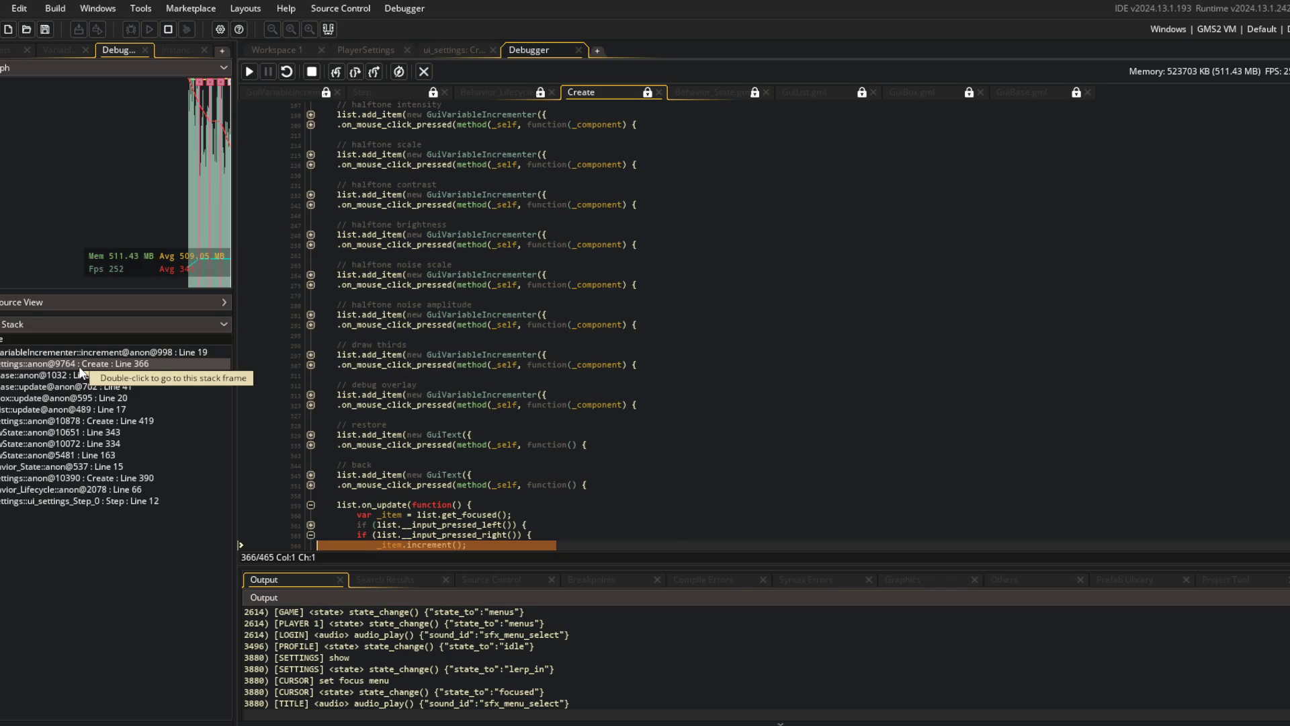
{"action": "scroll", "coordinate": [483, 381], "scroll_direction": "down", "scroll_amount": 4}
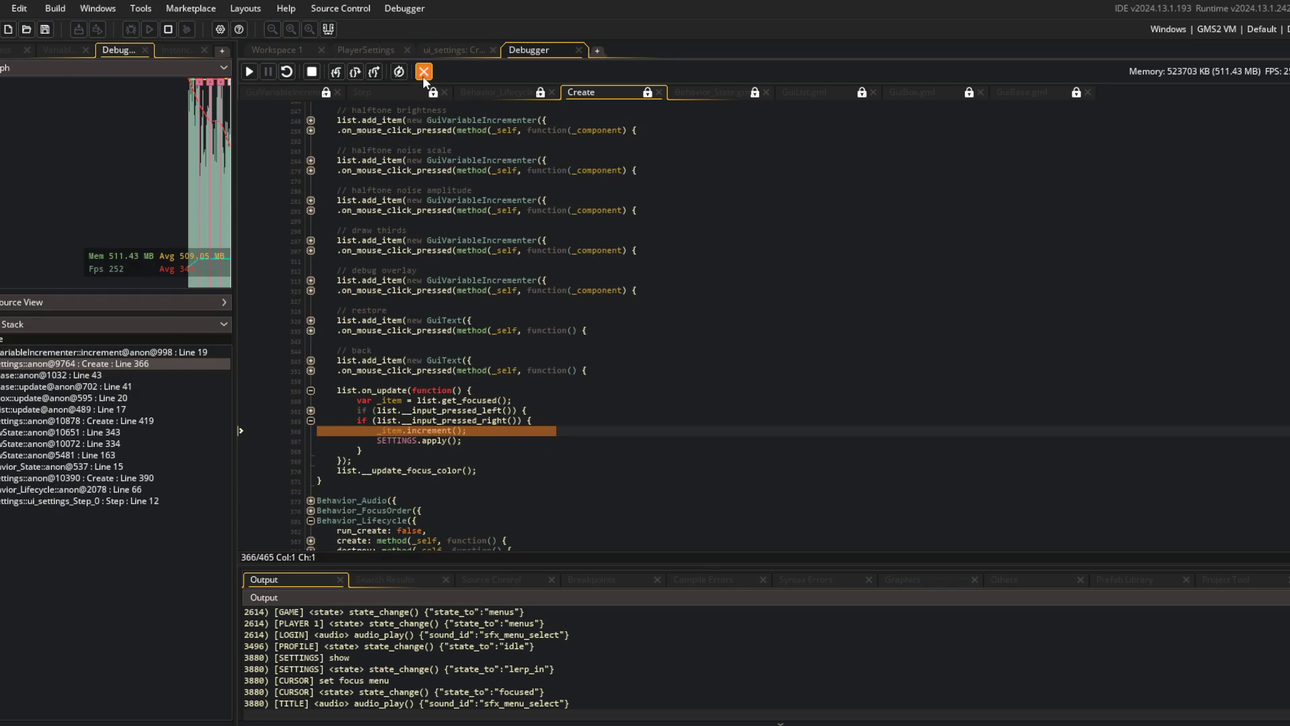
{"action": "left_click", "coordinate": [423, 71]}
{"action": "scroll", "coordinate": [354, 315], "scroll_direction": "down", "scroll_amount": 10}
- Unfold list.on_update and its left- and right-press branches, hiding the output panel for room
{"action": "scroll", "coordinate": [336, 335], "scroll_direction": "down", "scroll_amount": 7}
{"action": "left_click", "coordinate": [264, 401]}
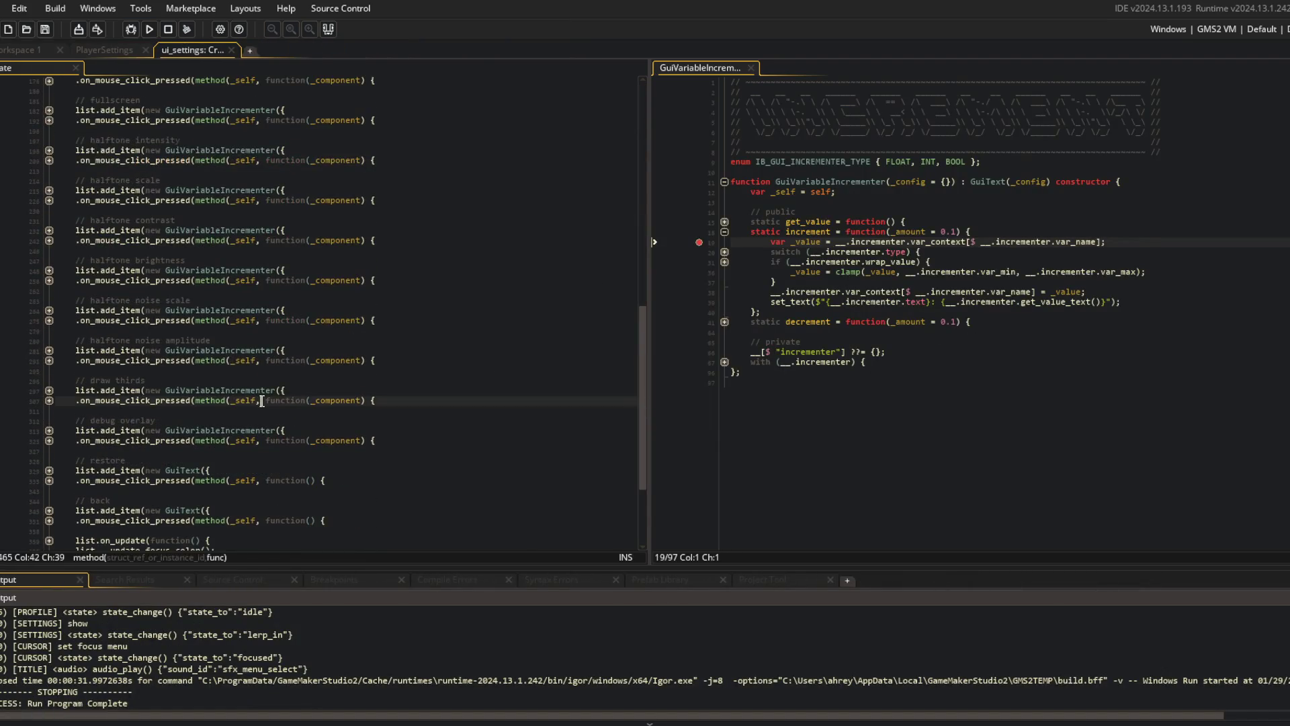
{"action": "scroll", "coordinate": [201, 423], "scroll_direction": "down", "scroll_amount": 5}
{"action": "left_click", "coordinate": [49, 404]}
{"action": "left_click", "coordinate": [50, 425]}
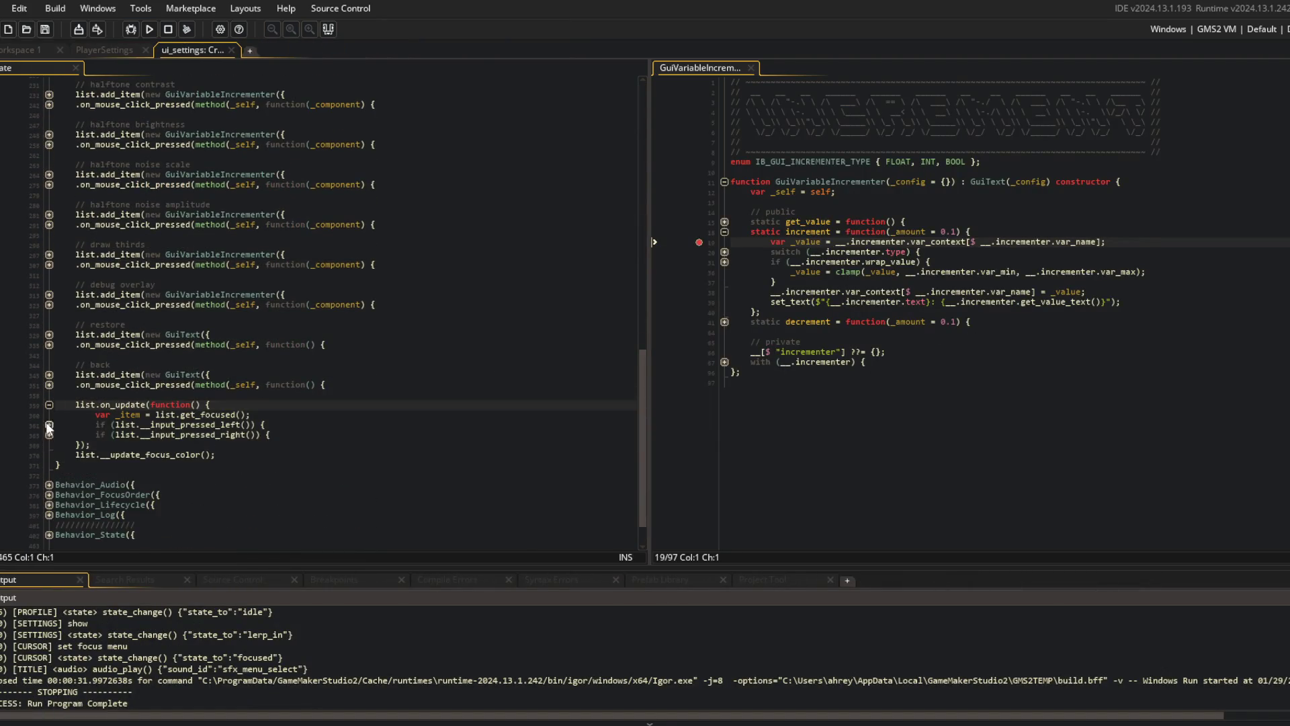
{"action": "left_click", "coordinate": [49, 464]}
{"action": "left_click", "coordinate": [205, 464]}
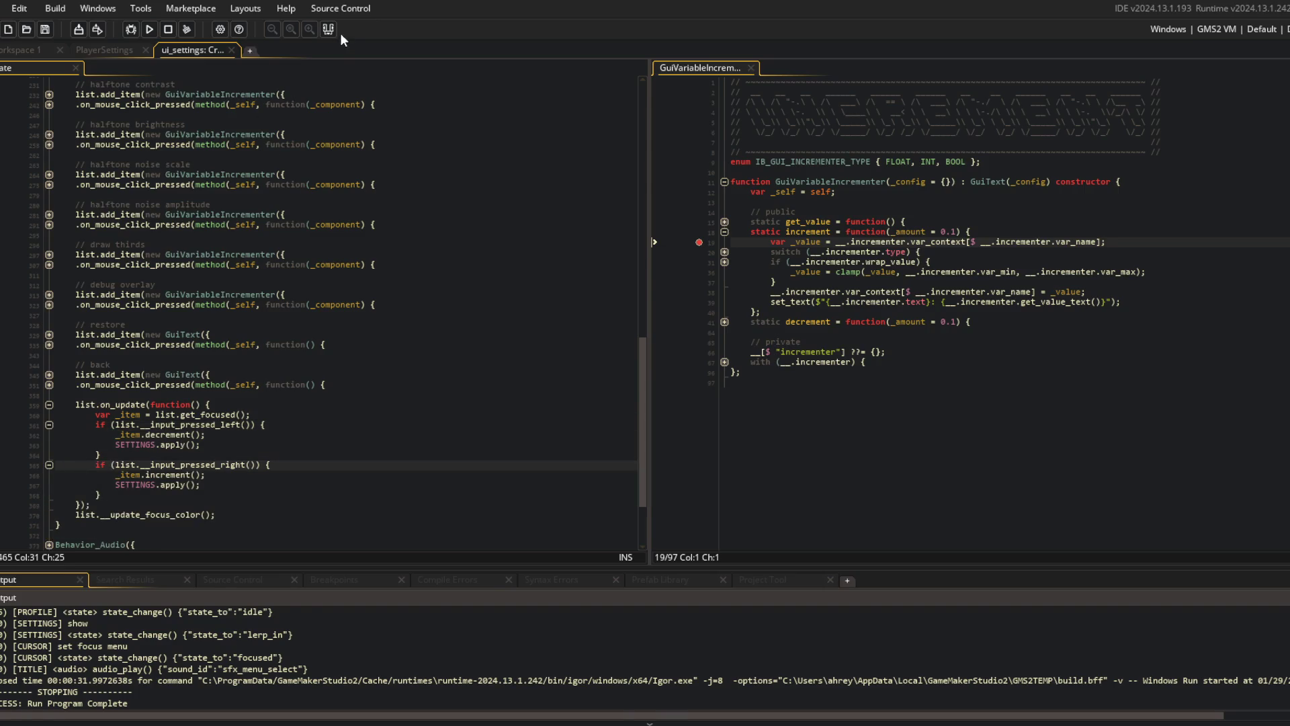
{"action": "left_click", "coordinate": [328, 29]}
{"action": "key", "text": "Up"}
{"action": "key", "text": "Up"}
{"action": "key", "text": "Up"}
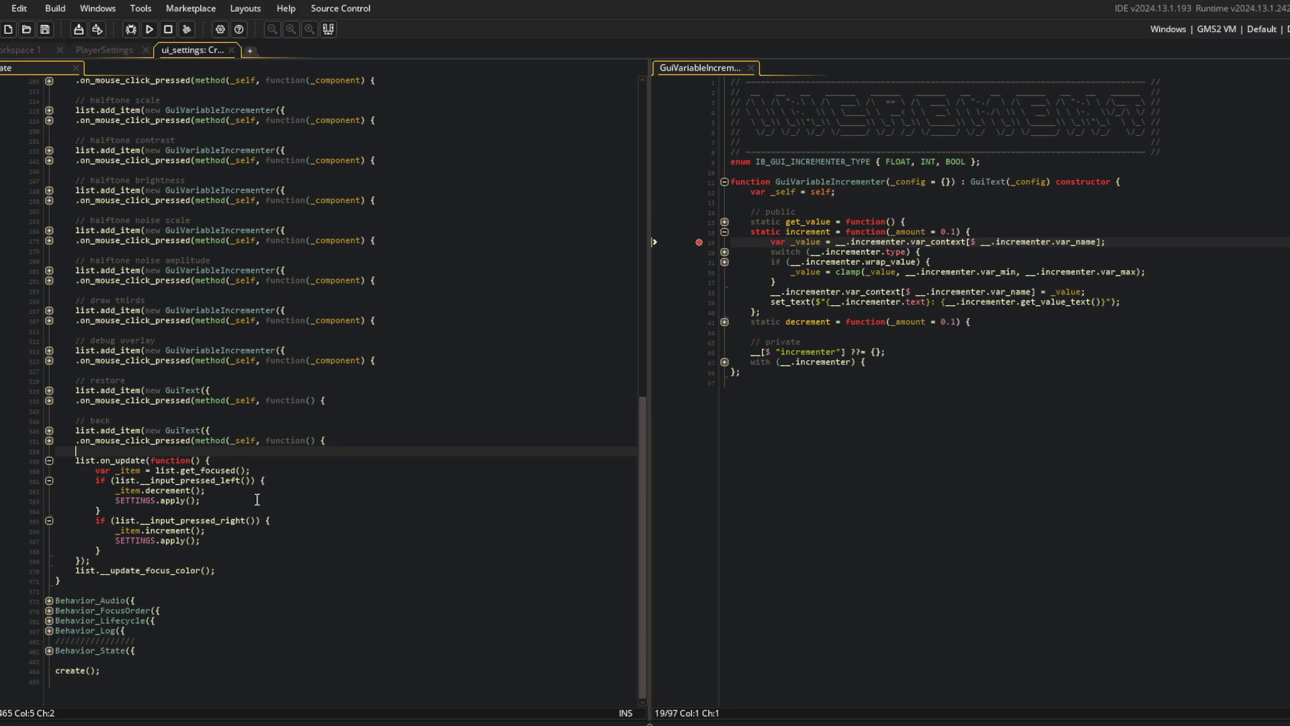
- Replace the right-press branch body with _item.force_mouse_click_pressed();
{"action": "left_click", "coordinate": [228, 504]}
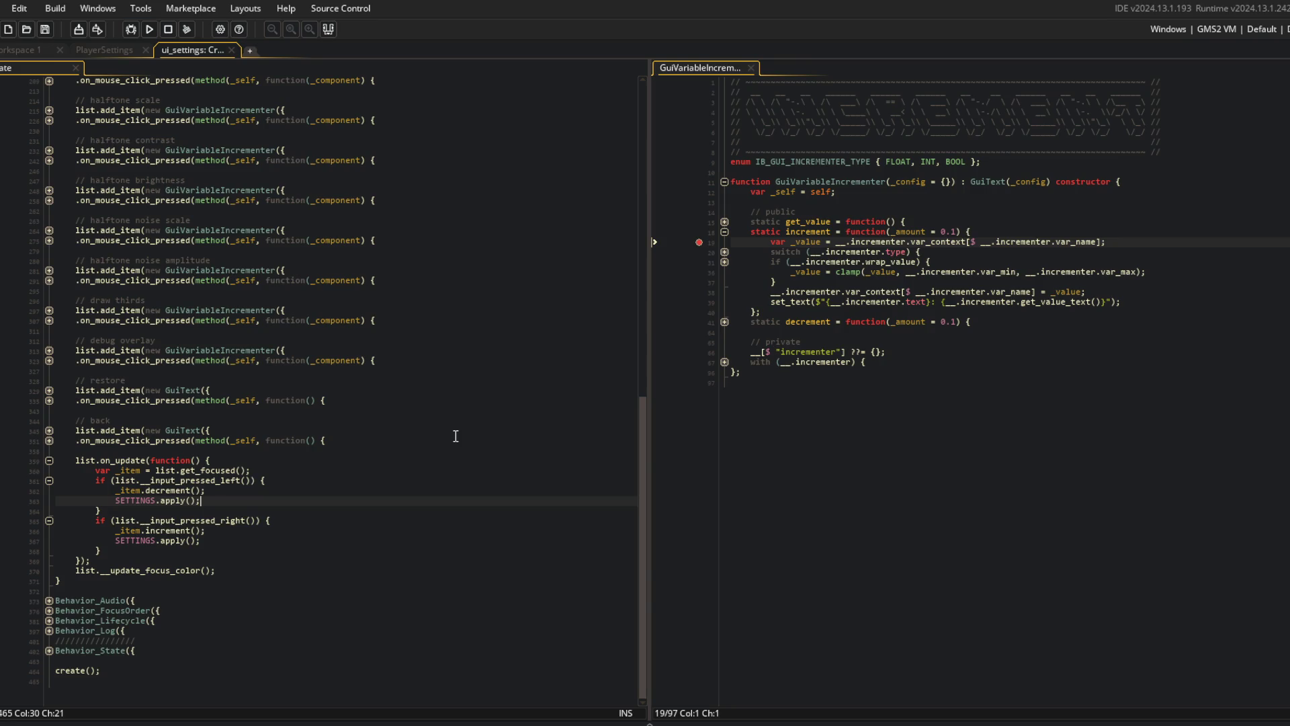
{"action": "key", "text": "shift+Up"}
{"action": "key", "text": "shift+Home"}
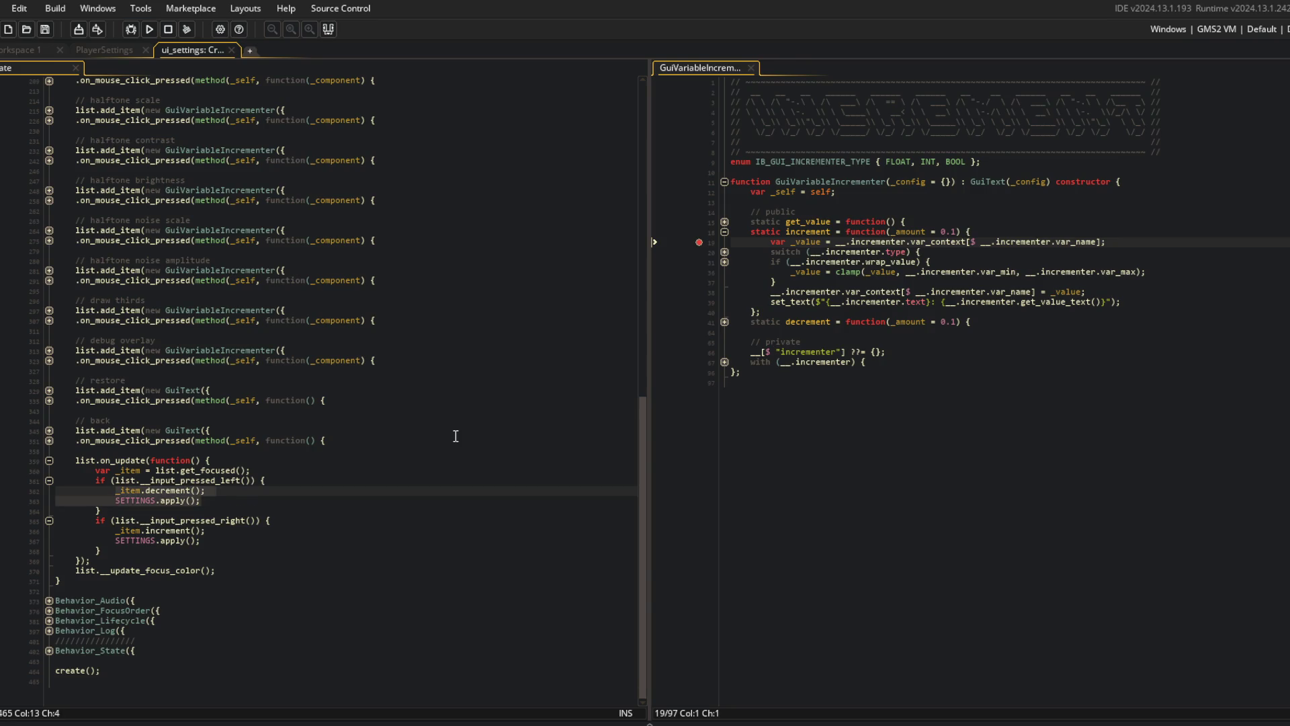
{"action": "key", "text": "Down"}
{"action": "key", "text": "Down"}
{"action": "key", "text": "Down"}
{"action": "key", "text": "End"}
{"action": "key", "text": "shift+Up"}
{"action": "key", "text": "shift+Home"}
{"action": "type", "text": "_"}
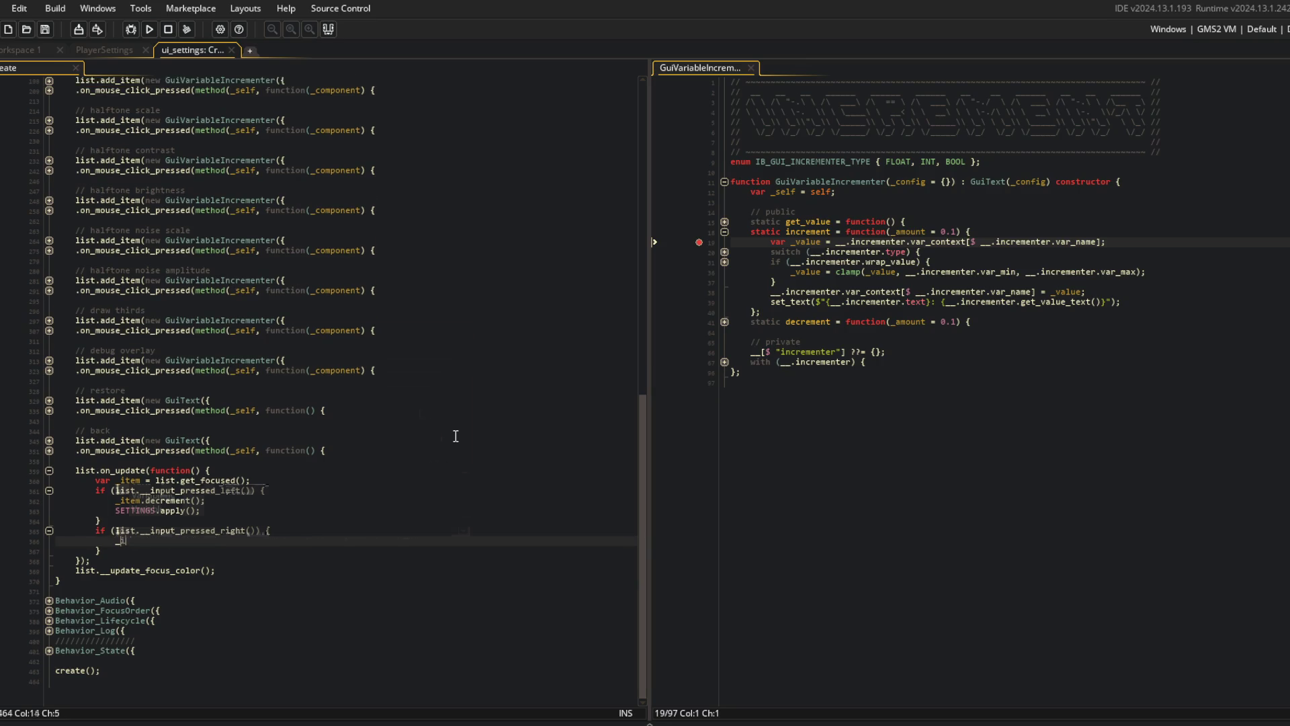
{"action": "type", "text": "item.force_mouse_click_pressed("}
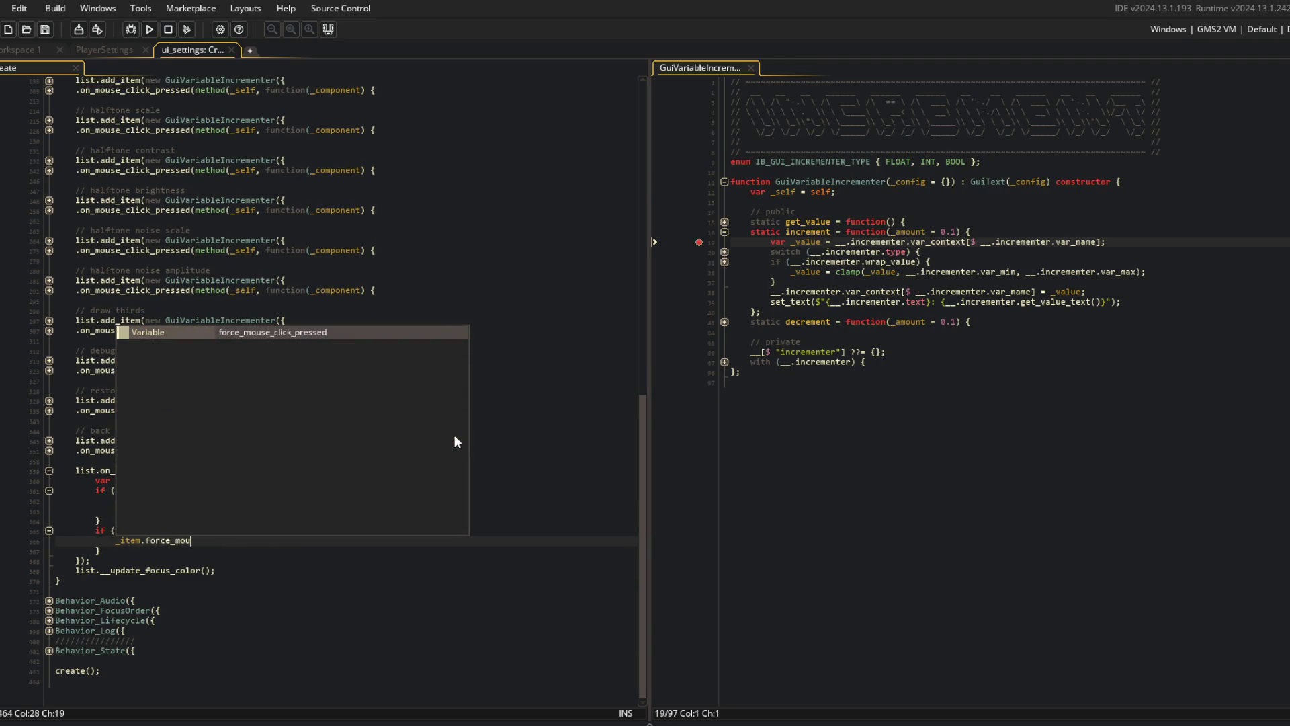
{"action": "key", "text": "Tab"}
{"action": "type", "text": "();"}
- Run Block Beast, lower Sfx Volume in Settings, close the game and switch to PlayerSettings
{"action": "key", "text": "F5"}
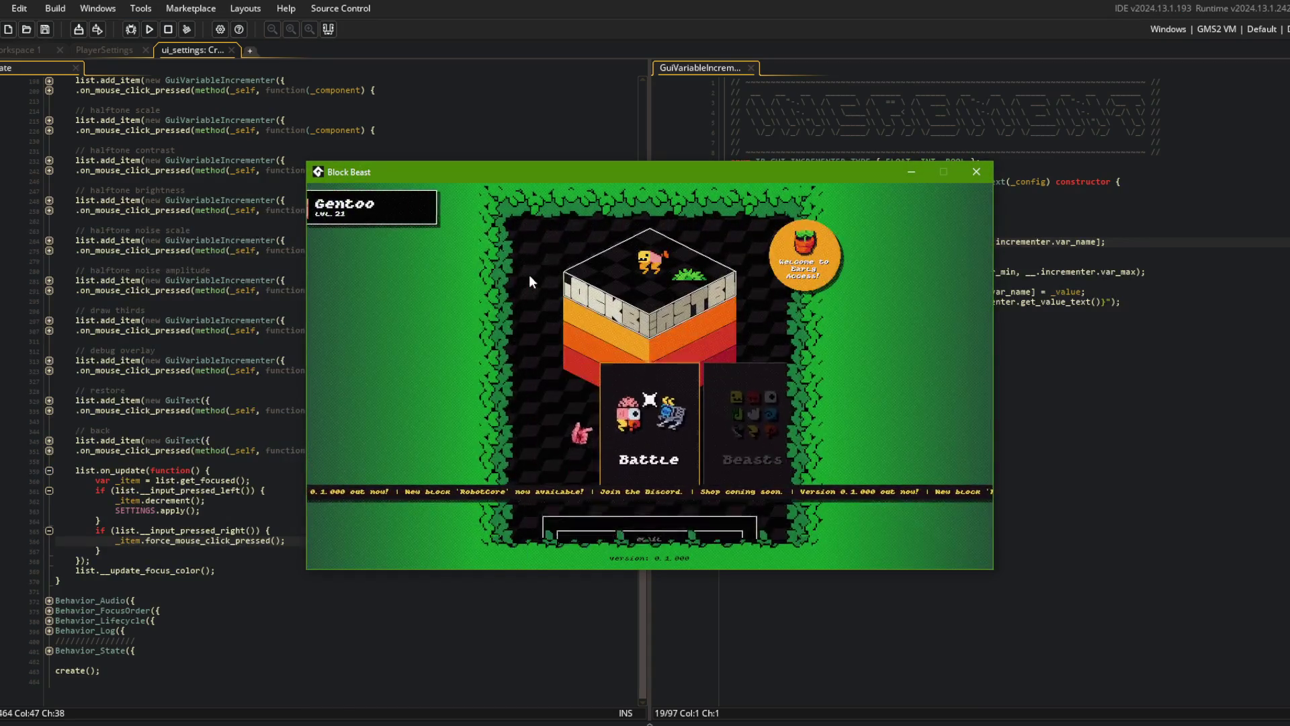
{"action": "key", "text": "Right"}
{"action": "key", "text": "Right"}
{"action": "key", "text": "Right"}
{"action": "key", "text": "Return"}
{"action": "key", "text": "Down"}
{"action": "key", "text": "Down"}
{"action": "key", "text": "Down"}
{"action": "key", "text": "Left"}
{"action": "key", "text": "Left"}
{"action": "key", "text": "Left"}
{"action": "key", "text": "Left"}
{"action": "key", "text": "Left"}
{"action": "key", "text": "Left"}
{"action": "left_click", "coordinate": [976, 172]}
{"action": "left_click", "coordinate": [228, 260]}
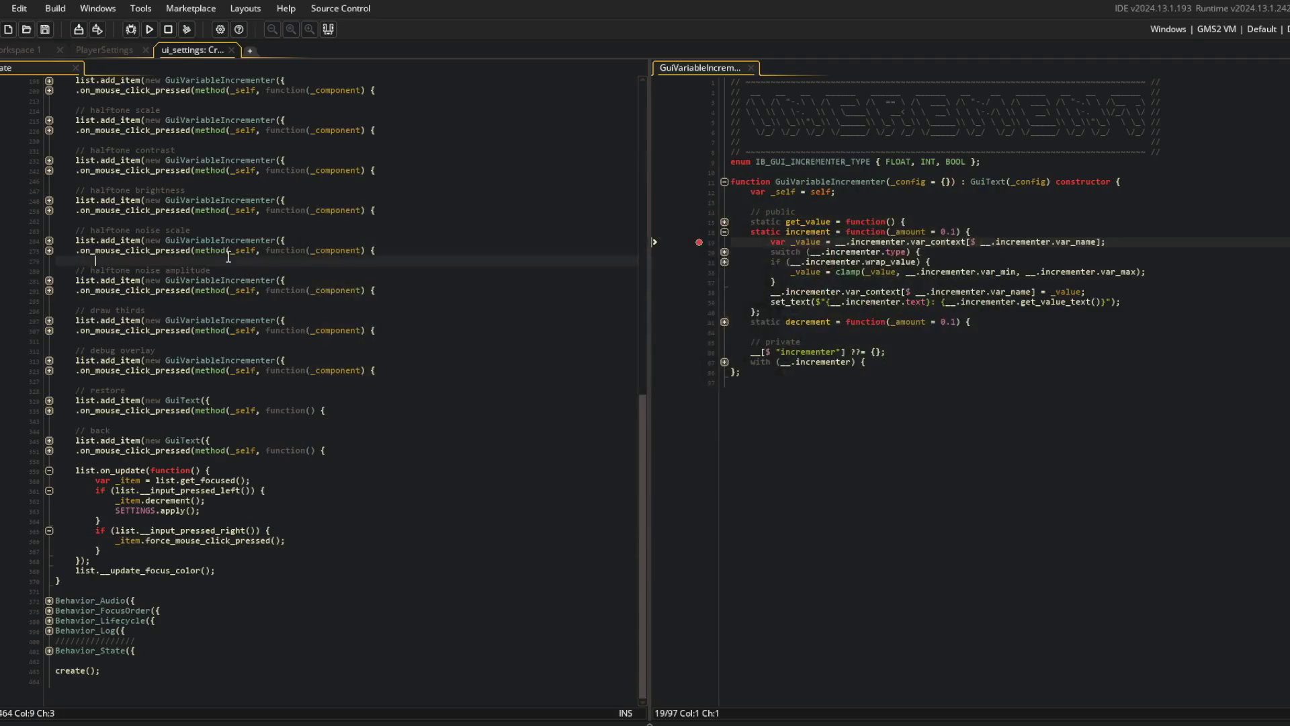
{"action": "left_click", "coordinate": [105, 50]}
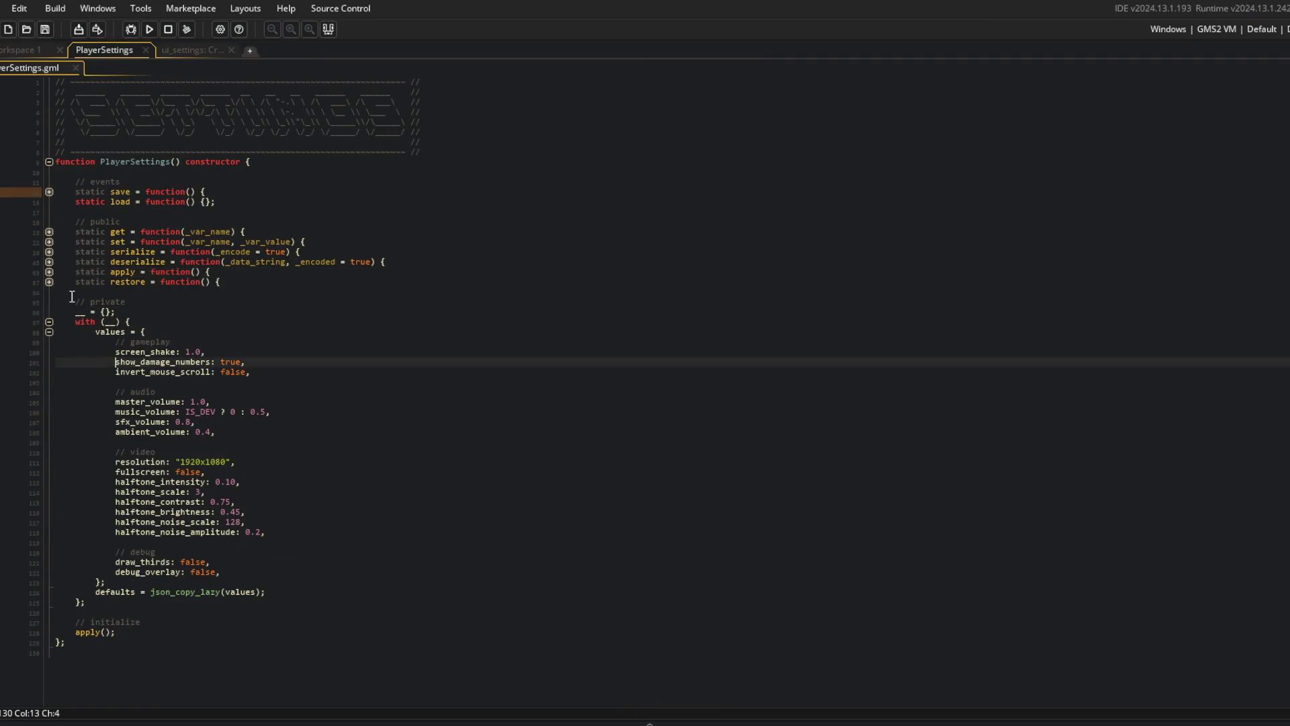
- Duplicate the music emitters block in PlayerSettings apply and change its argument to "sfx"
{"action": "left_click", "coordinate": [49, 271]}
{"action": "left_click", "coordinate": [151, 351]}
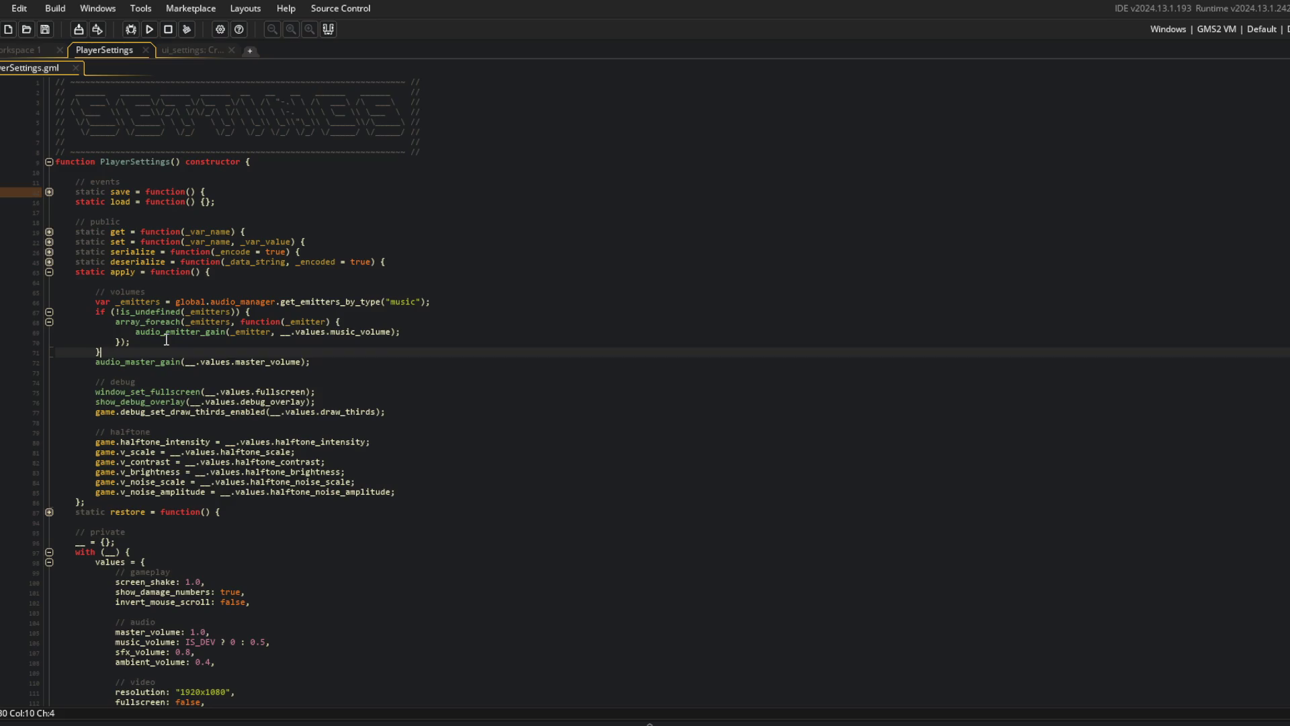
{"action": "key", "text": "Return"}
{"action": "key", "text": "shift+Up"}
{"action": "key", "text": "shift+Up"}
{"action": "key", "text": "shift+Up"}
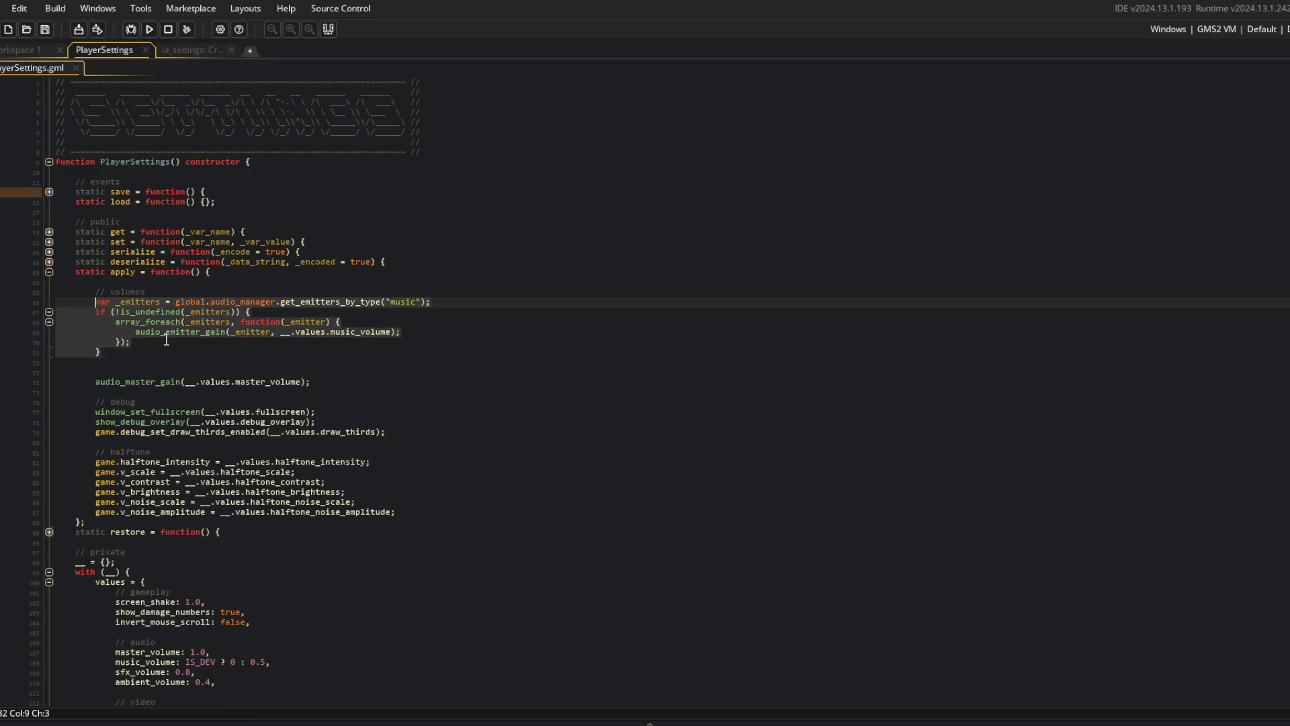
{"action": "key", "text": "ctrl+d"}
{"action": "key", "text": "Up"}
{"action": "key", "text": "Up"}
{"action": "key", "text": "Up"}
{"action": "key", "text": "Return"}
{"action": "key", "text": "End"}
{"action": "key", "text": "Left"}
{"action": "key", "text": "Left"}
{"action": "key", "text": "Left"}
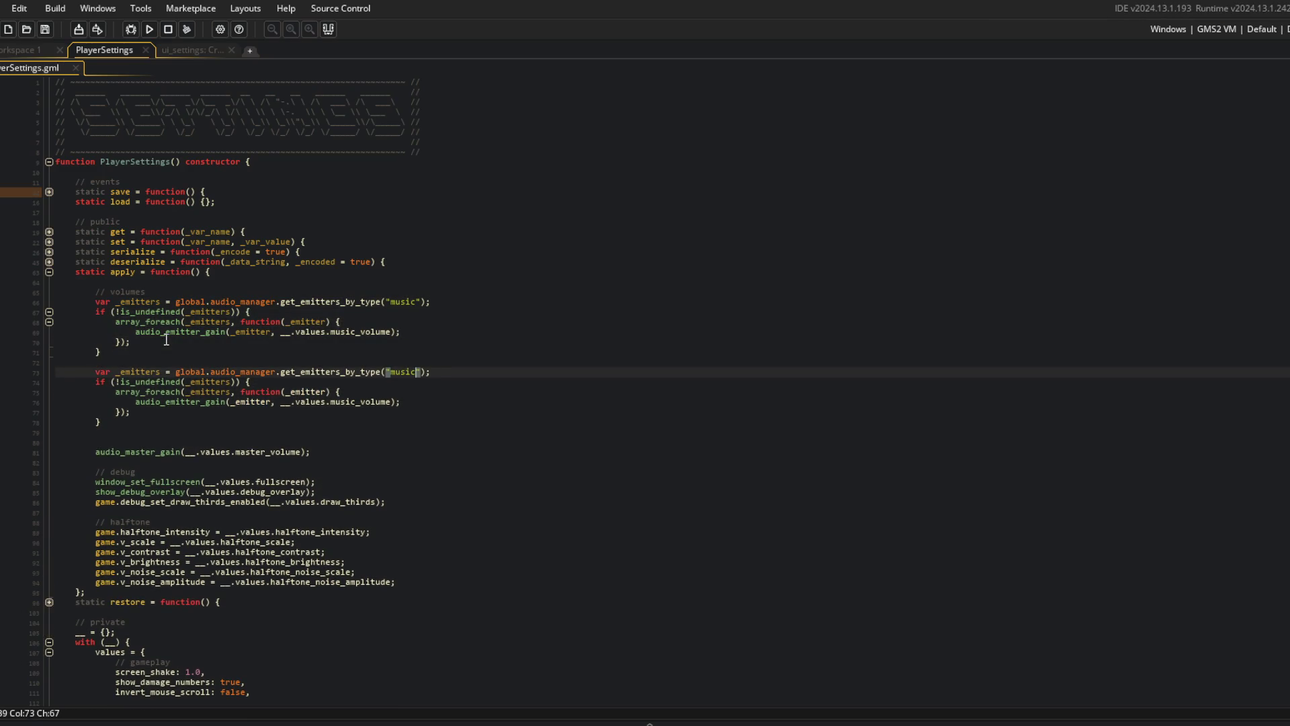
{"action": "key", "text": "ctrl+BackSpace"}
{"action": "type", "text": "sfx"}
- Make the copied block use sfx_volume instead of music_volume and rebuild the game
{"action": "double_click", "coordinate": [354, 402]}
{"action": "scroll", "coordinate": [354, 403], "scroll_direction": "down", "scroll_amount": 7}
{"action": "left_click", "coordinate": [166, 541]}
{"action": "double_click", "coordinate": [363, 201]}
{"action": "type", "text": "sfx_volume"}
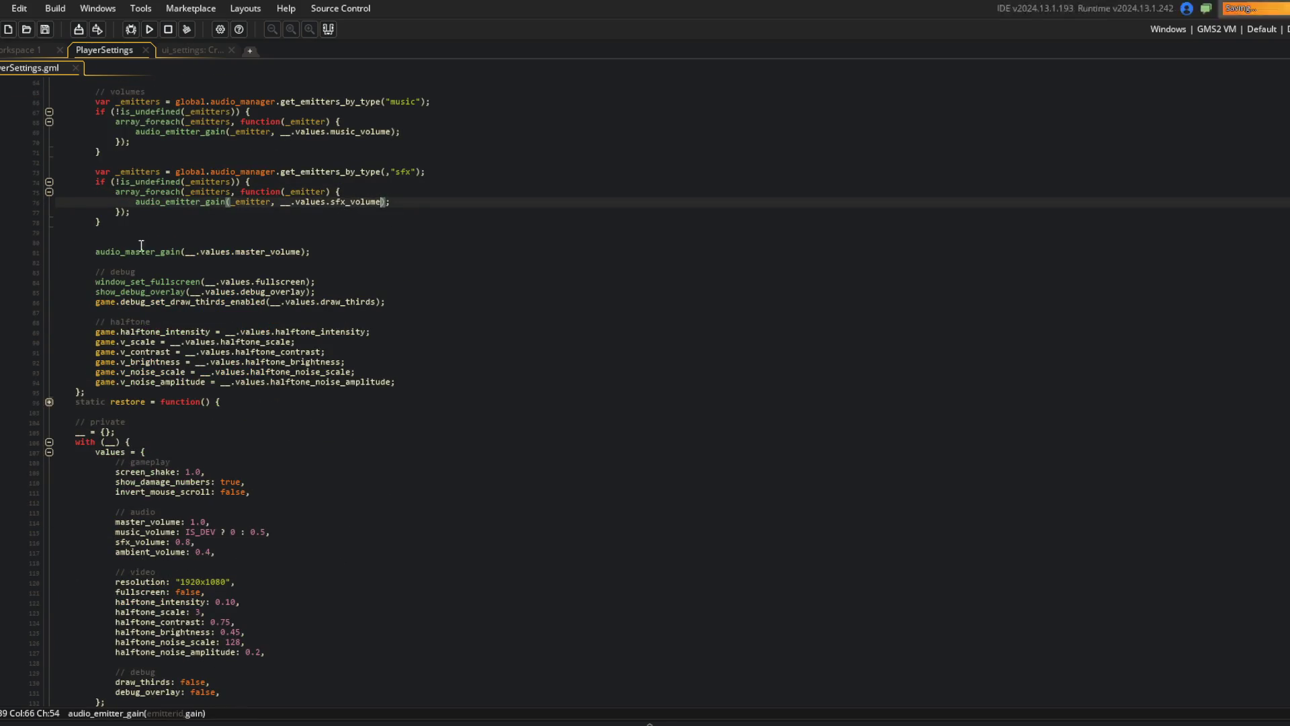
{"action": "left_click", "coordinate": [116, 231]}
{"action": "key", "text": "Delete"}
{"action": "key", "text": "F5"}
- Add a // slash divider line below audio_master_gain and switch to the running game
{"action": "scroll", "coordinate": [232, 163], "scroll_direction": "up", "scroll_amount": 7}
{"action": "left_click", "coordinate": [232, 164]}
{"action": "left_click", "coordinate": [184, 395]}
{"action": "key", "text": "Return"}
{"action": "key", "text": "Return"}
{"action": "key", "text": "Up"}
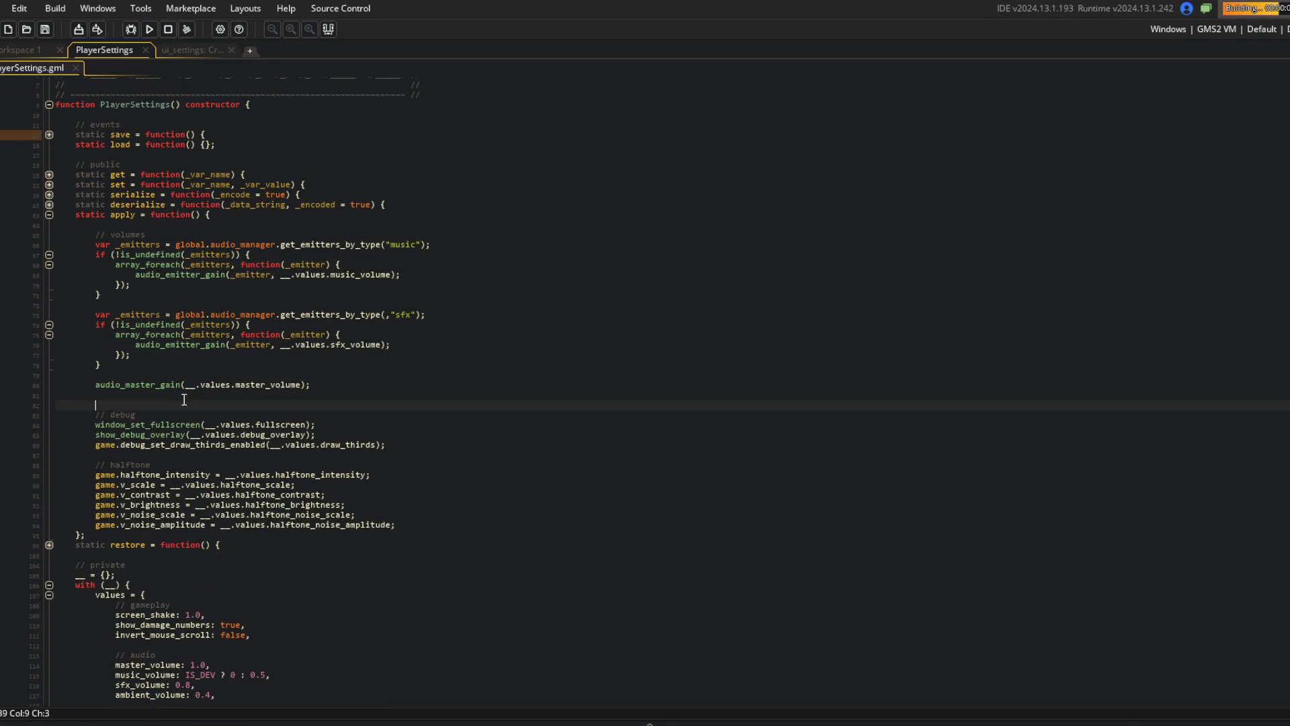
{"action": "type", "text": "///////////////////////////////////////////////"}
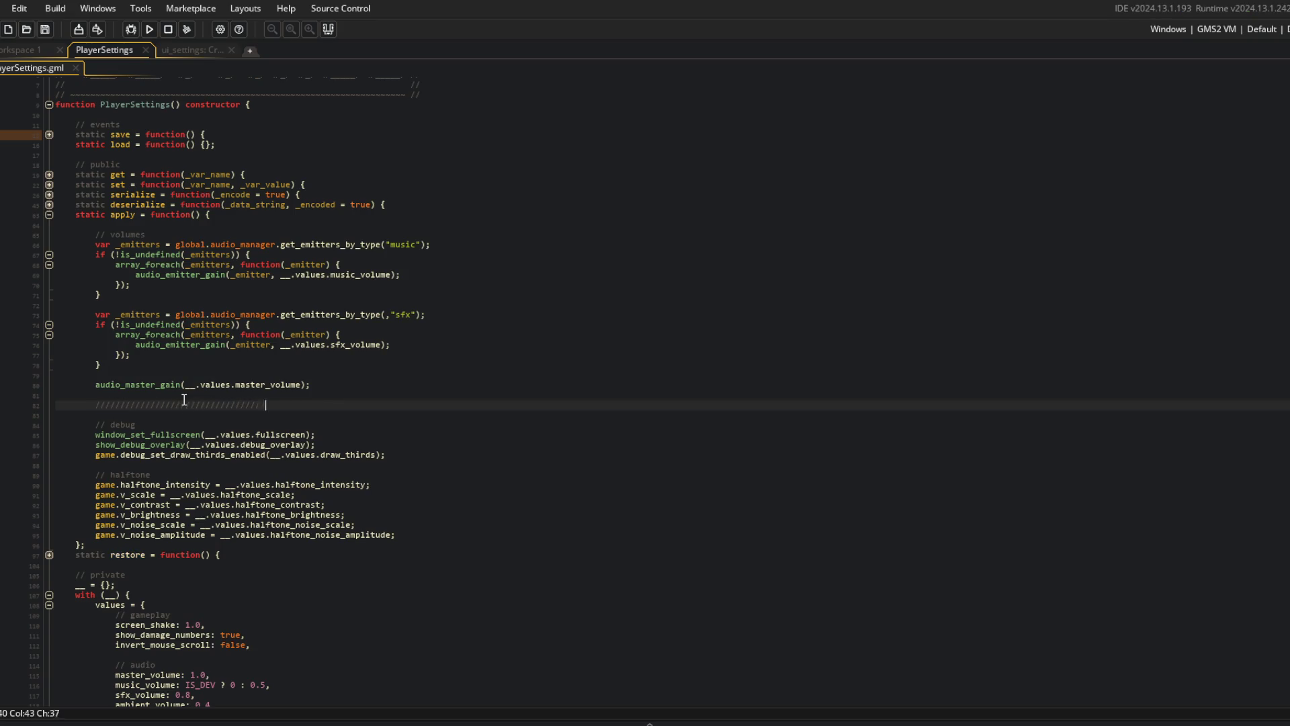
{"action": "key", "text": "BackSpace"}
{"action": "key", "text": "alt+Tab"}
{"action": "key", "text": "alt+Tab"}
{"action": "key", "text": "alt+Tab"}
{"action": "key", "text": "alt+Tab"}
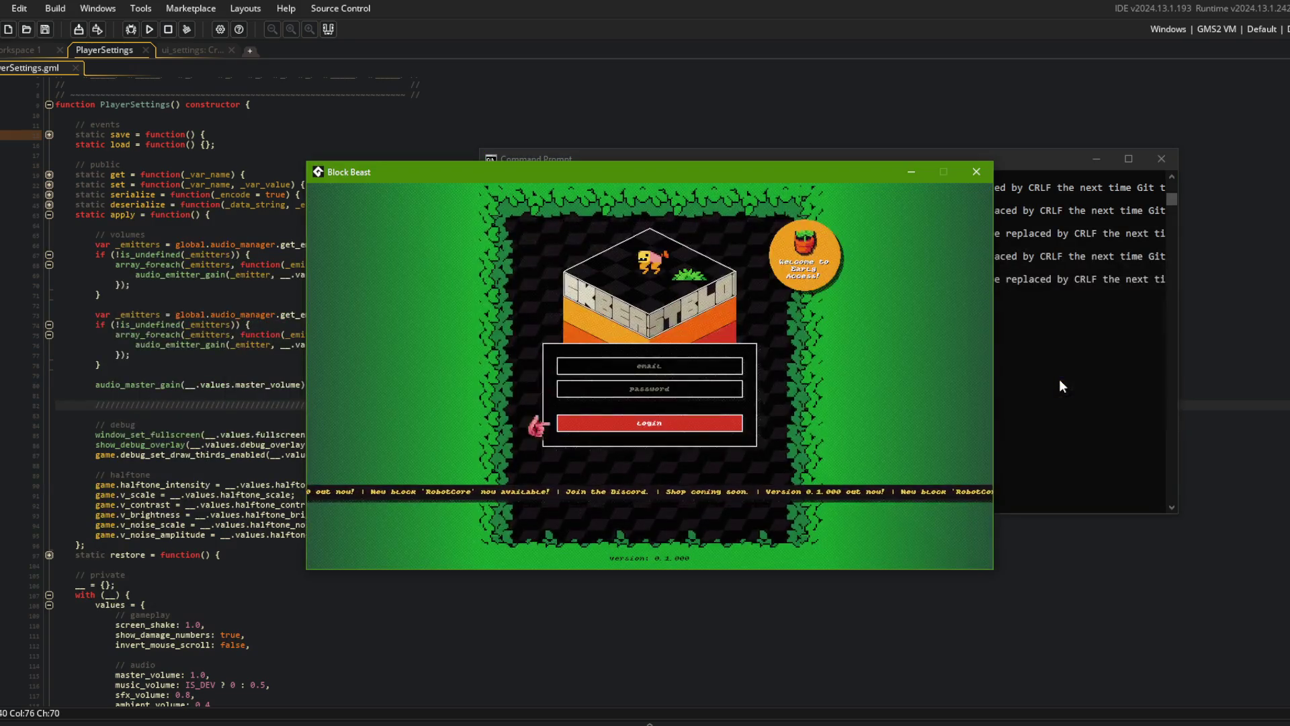
- Step Sfx Volume down, up and down in-game, then close Block Beast and return to ui_settings
{"action": "key", "text": "Right"}
{"action": "key", "text": "Right"}
{"action": "key", "text": "Right"}
{"action": "key", "text": "Right"}
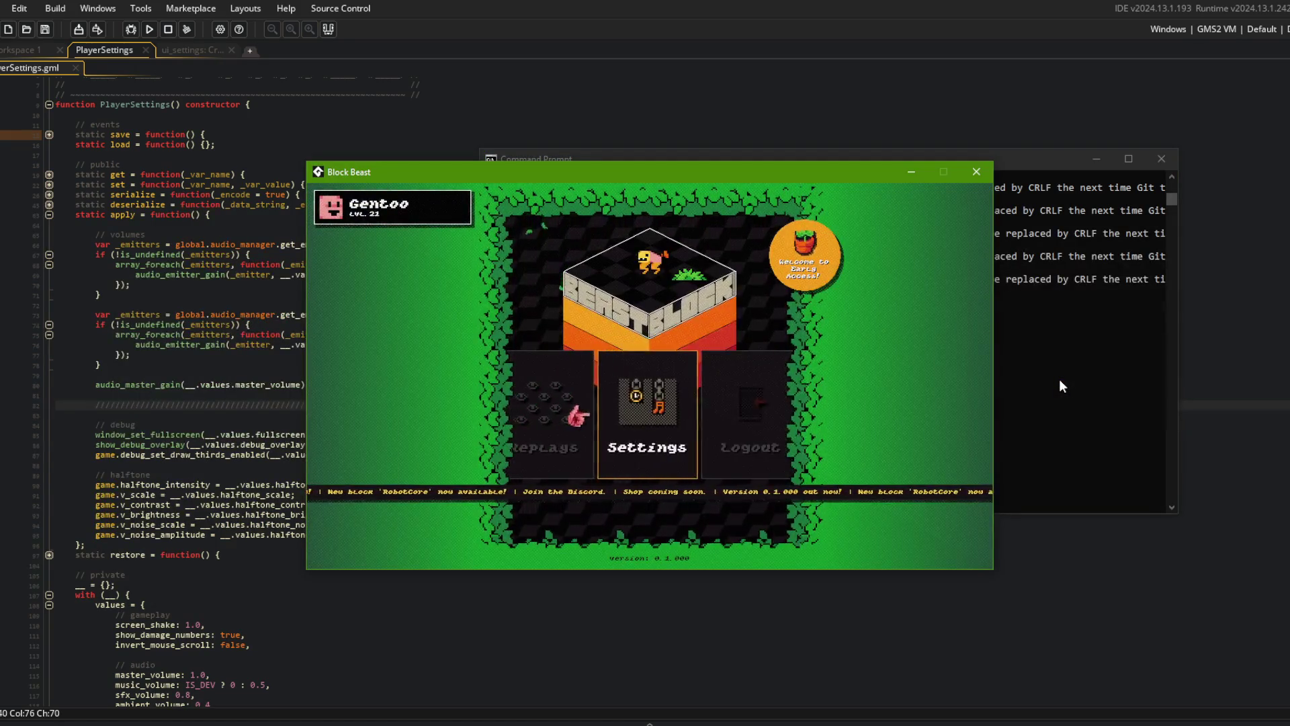
{"action": "key", "text": "Return"}
{"action": "key", "text": "Down"}
{"action": "key", "text": "Down"}
{"action": "key", "text": "Down"}
{"action": "key", "text": "Left"}
{"action": "key", "text": "Left"}
{"action": "key", "text": "Left"}
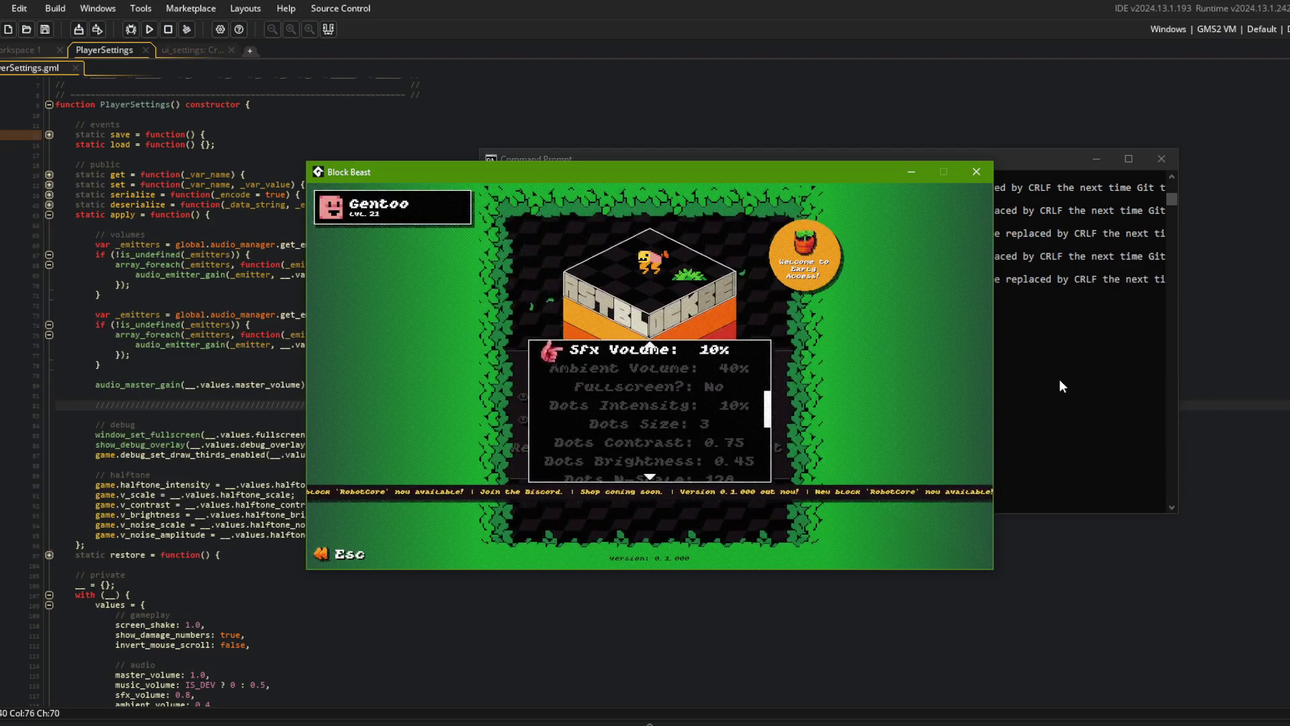
{"action": "key", "text": "Right"}
{"action": "key", "text": "Right"}
{"action": "key", "text": "Right"}
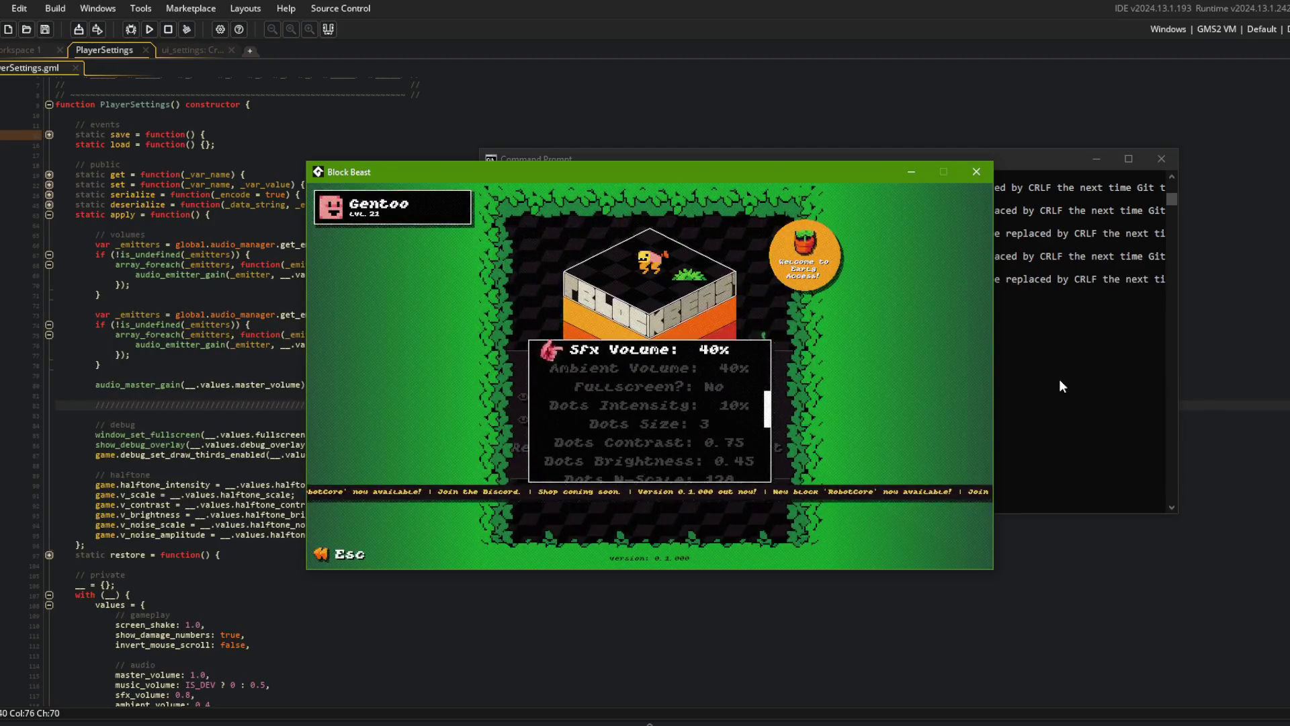
{"action": "key", "text": "Left"}
{"action": "key", "text": "Left"}
{"action": "key", "text": "Left"}
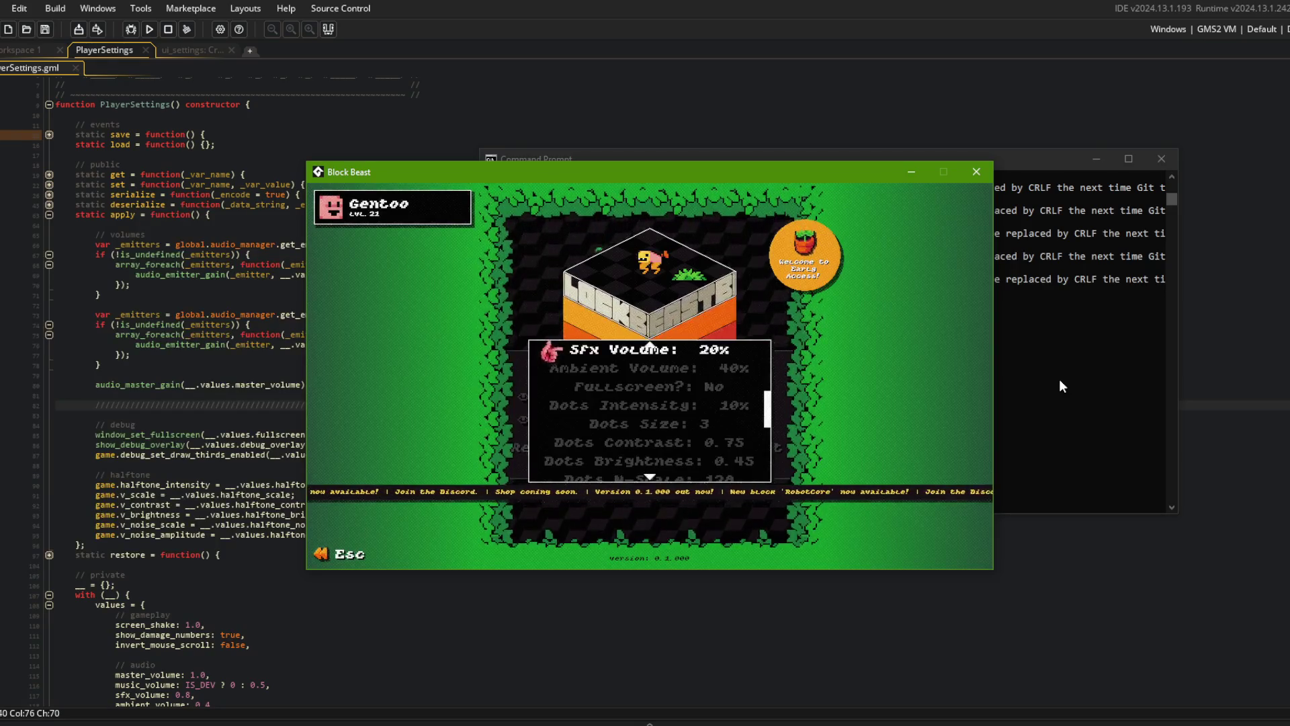
{"action": "left_click", "coordinate": [979, 173]}
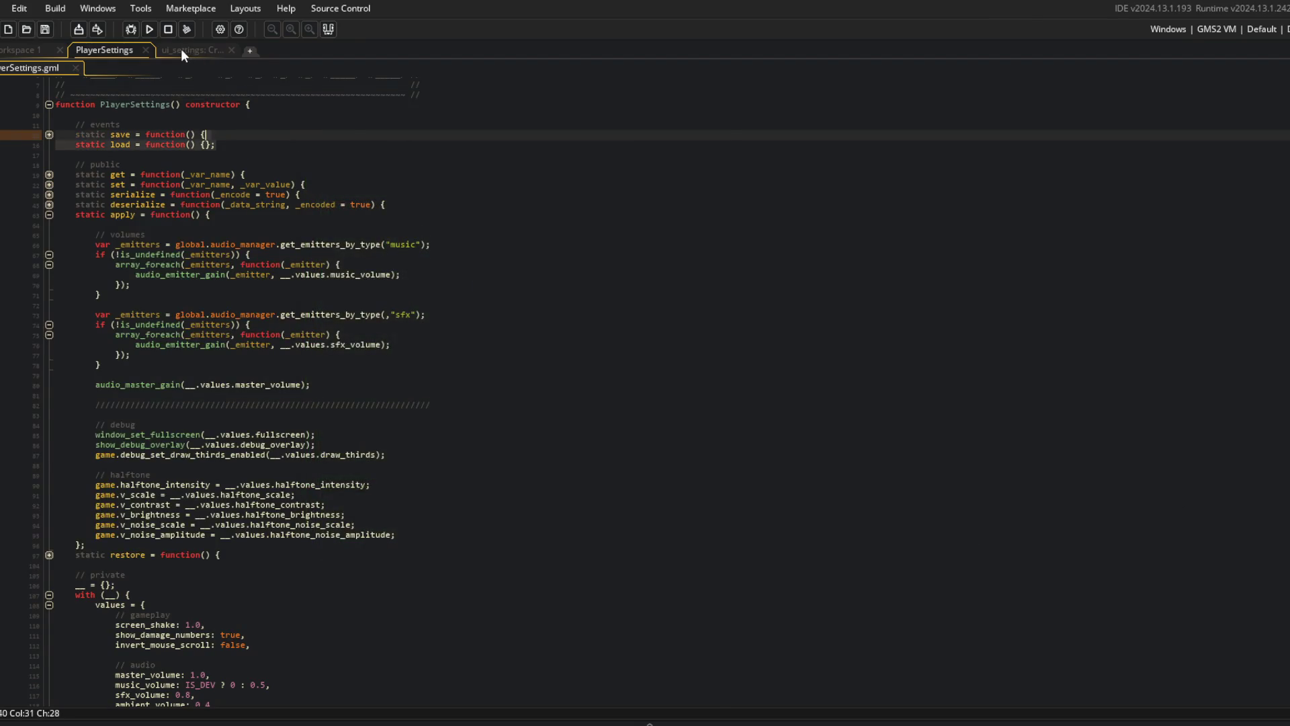
{"action": "left_click", "coordinate": [188, 51]}
- Copy _item.force_mouse_click_pressed(); into the left-input branch
{"action": "left_click", "coordinate": [328, 551]}
{"action": "key", "text": "Up"}
{"action": "key", "text": "shift+Home"}
{"action": "key", "text": "ctrl+c"}
{"action": "key", "text": "Up"}
{"action": "key", "text": "Up"}
{"action": "key", "text": "Up"}
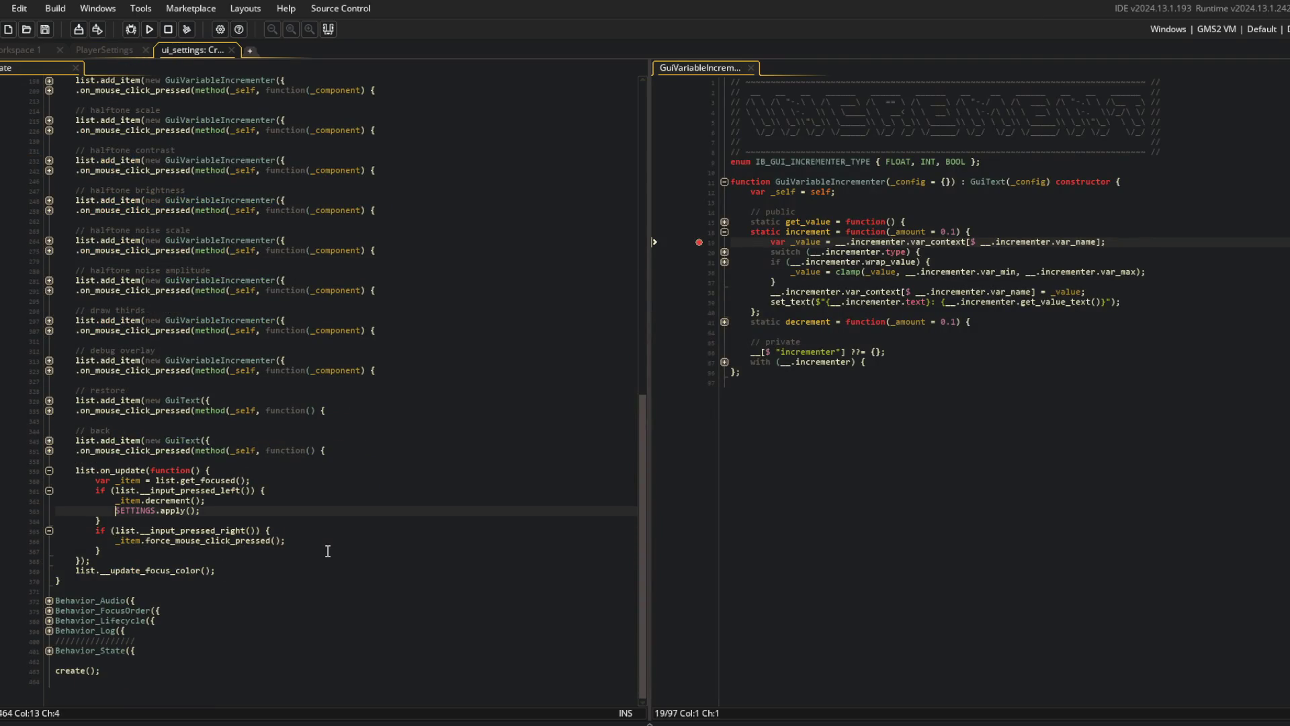
{"action": "key", "text": "End"}
{"action": "key", "text": "Return"}
{"action": "key", "text": "ctrl+v"}
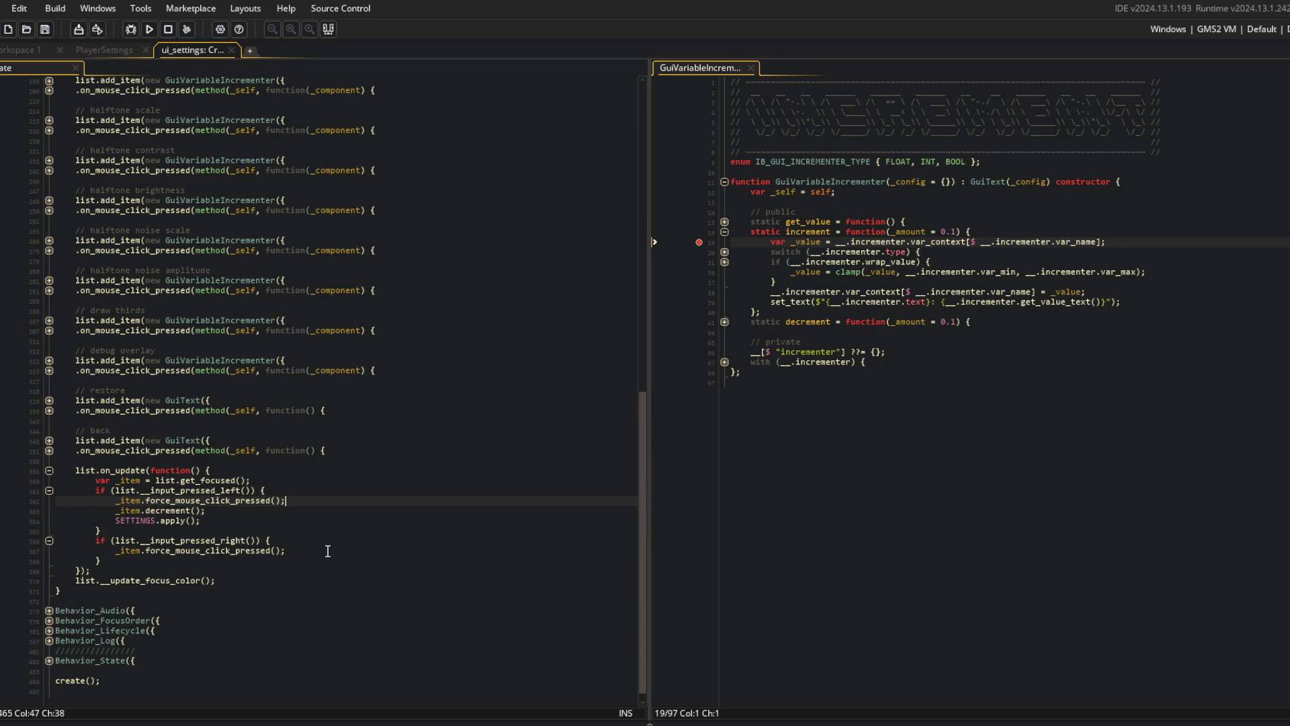
- Duplicate _item.decrement(); with an extra-press comment to offset the click, then run the game
{"action": "key", "text": "Down"}
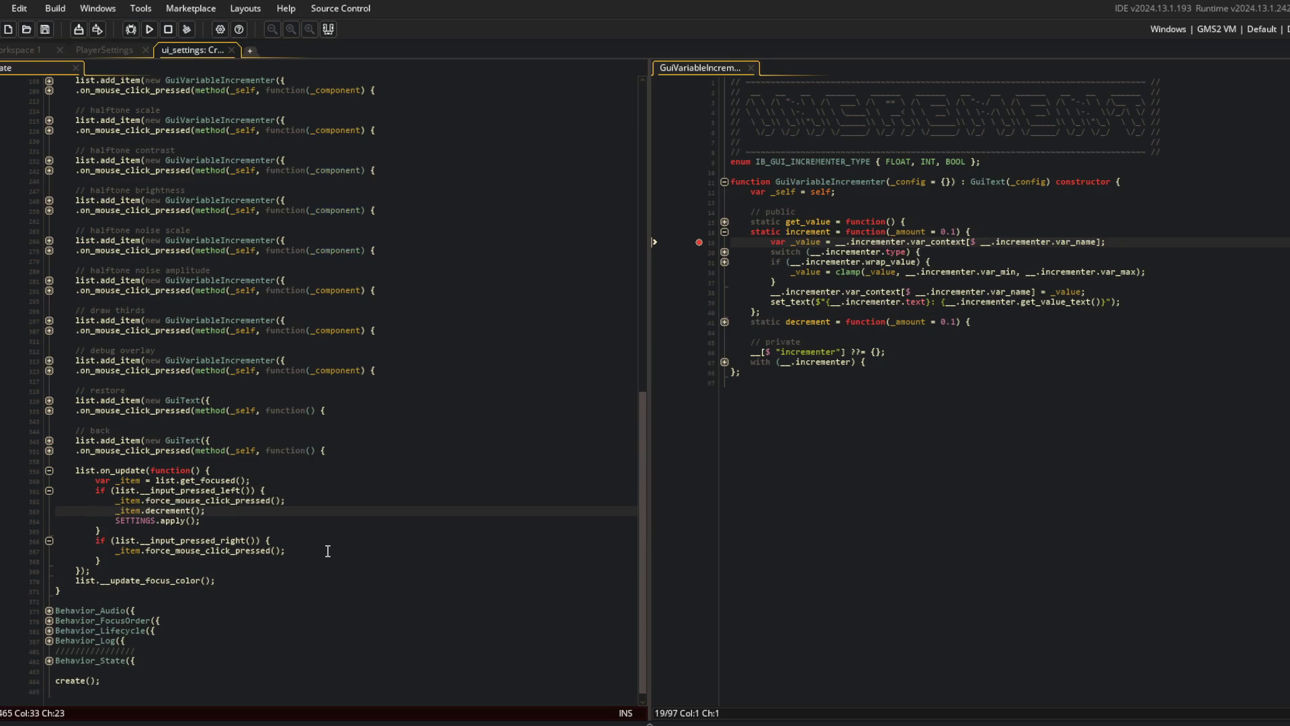
{"action": "key", "text": "ctrl+d"}
{"action": "type", "text": "// r"}
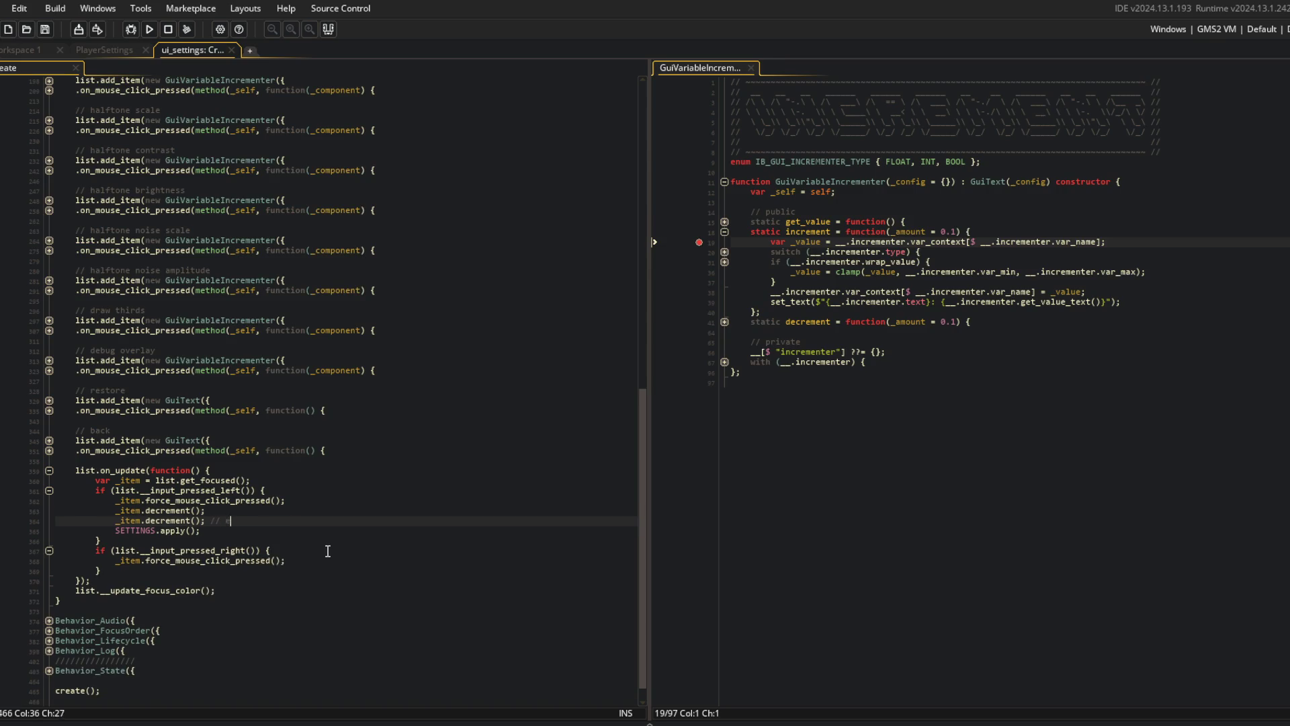
{"action": "type", "text": "xtra"}
{"action": "type", "text": "k pre"}
{"action": "key", "text": "BackSpace"}
{"action": "key", "text": "Down"}
{"action": "key", "text": "F5"}
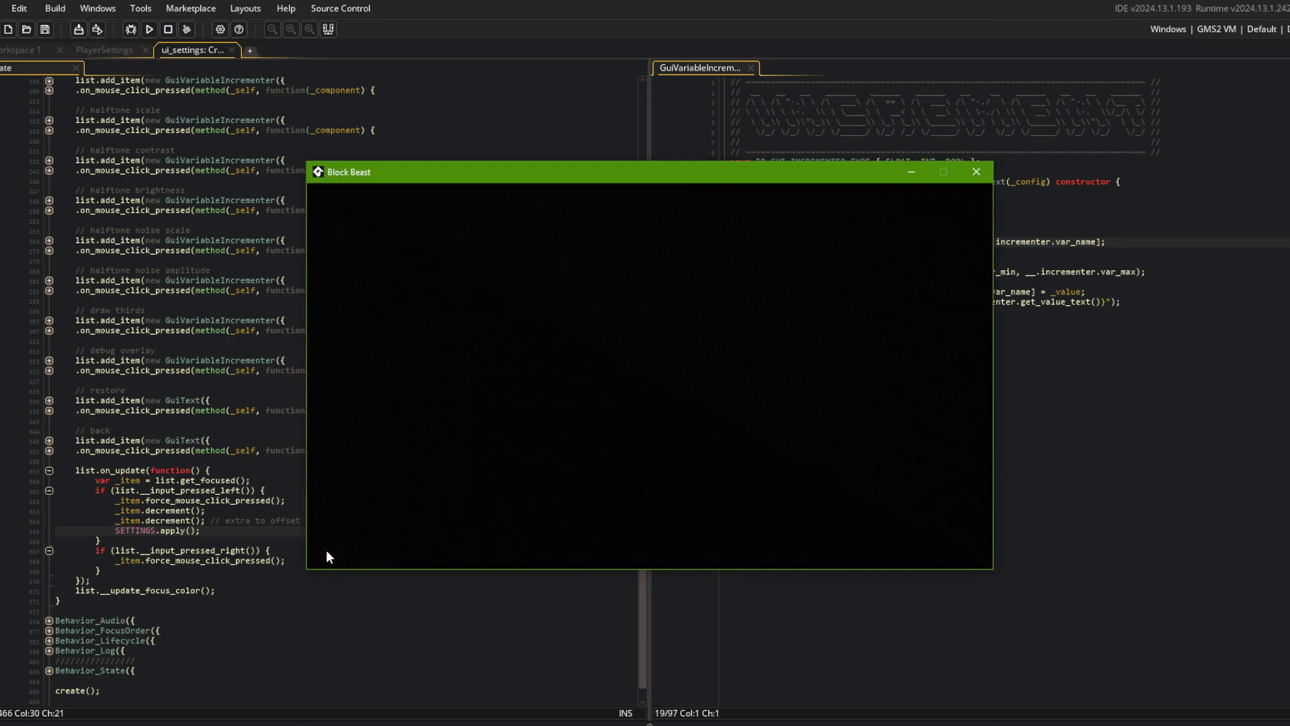
- Open the game's Settings, step Sfx Volume down and up, and toggle Show Damage off and on
{"action": "key", "text": "Right"}
{"action": "key", "text": "Right"}
{"action": "key", "text": "Right"}
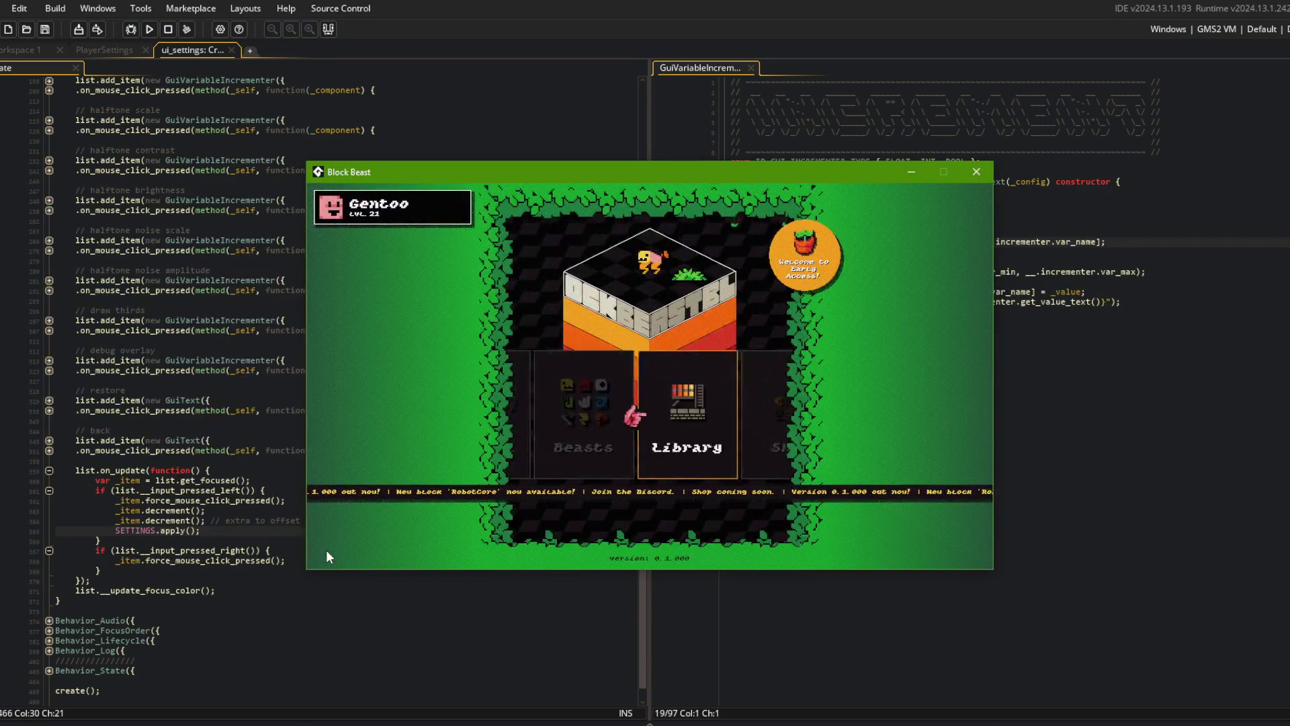
{"action": "key", "text": "Return"}
{"action": "key", "text": "Down"}
{"action": "key", "text": "Down"}
{"action": "key", "text": "Down"}
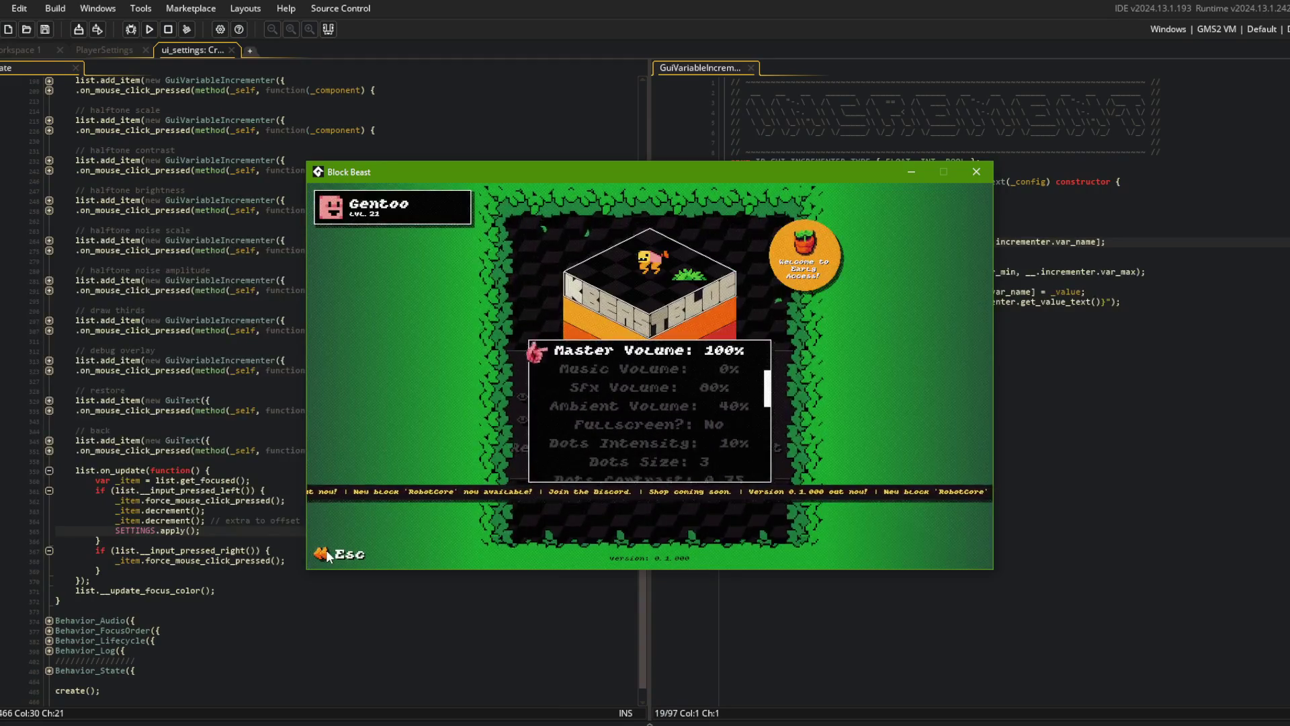
{"action": "key", "text": "Left"}
{"action": "key", "text": "Left"}
{"action": "key", "text": "Left"}
{"action": "key", "text": "Left"}
{"action": "key", "text": "Left"}
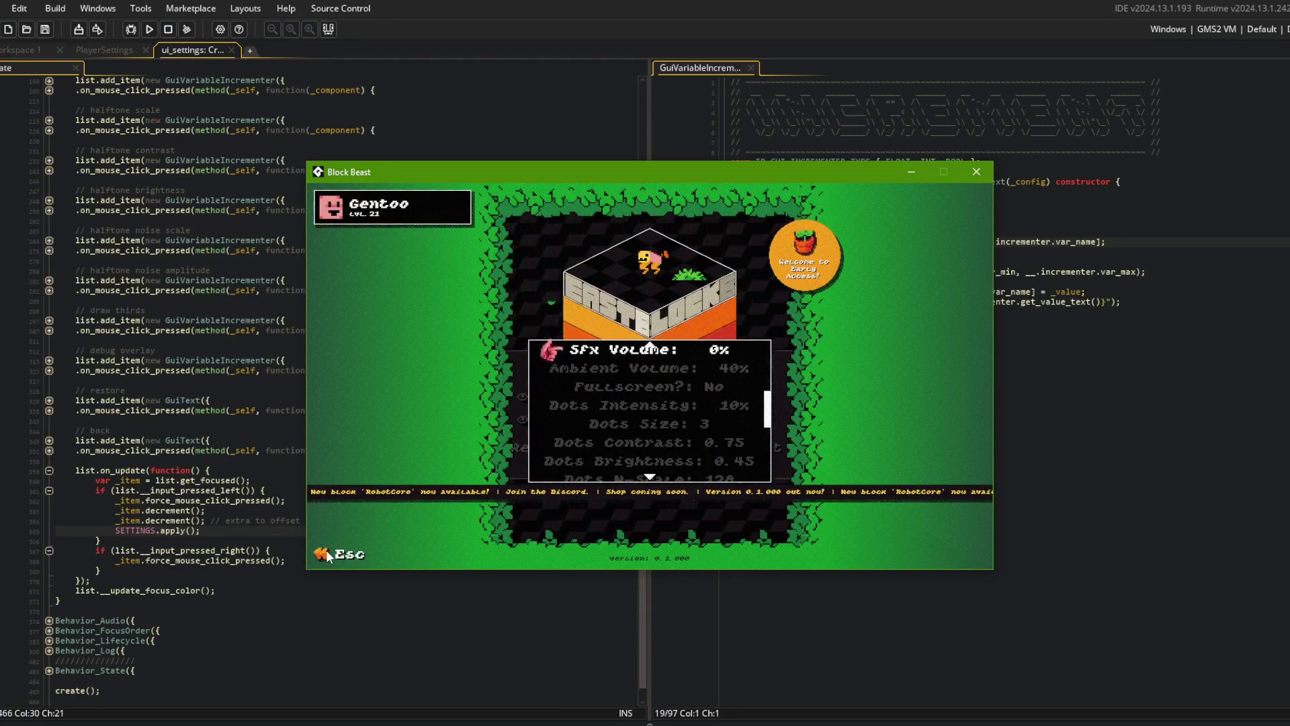
{"action": "key", "text": "Right"}
{"action": "key", "text": "Right"}
{"action": "key", "text": "Right"}
{"action": "key", "text": "Right"}
{"action": "key", "text": "Right"}
{"action": "key", "text": "Right"}
{"action": "key", "text": "Right"}
{"action": "key", "text": "Left"}
{"action": "key", "text": "Left"}
{"action": "key", "text": "Left"}
{"action": "key", "text": "Right"}
{"action": "key", "text": "Right"}
{"action": "key", "text": "Right"}
{"action": "key", "text": "Right"}
{"action": "key", "text": "Right"}
{"action": "key", "text": "Left"}
{"action": "key", "text": "Left"}
{"action": "key", "text": "Left"}
{"action": "key", "text": "Down"}
{"action": "key", "text": "Down"}
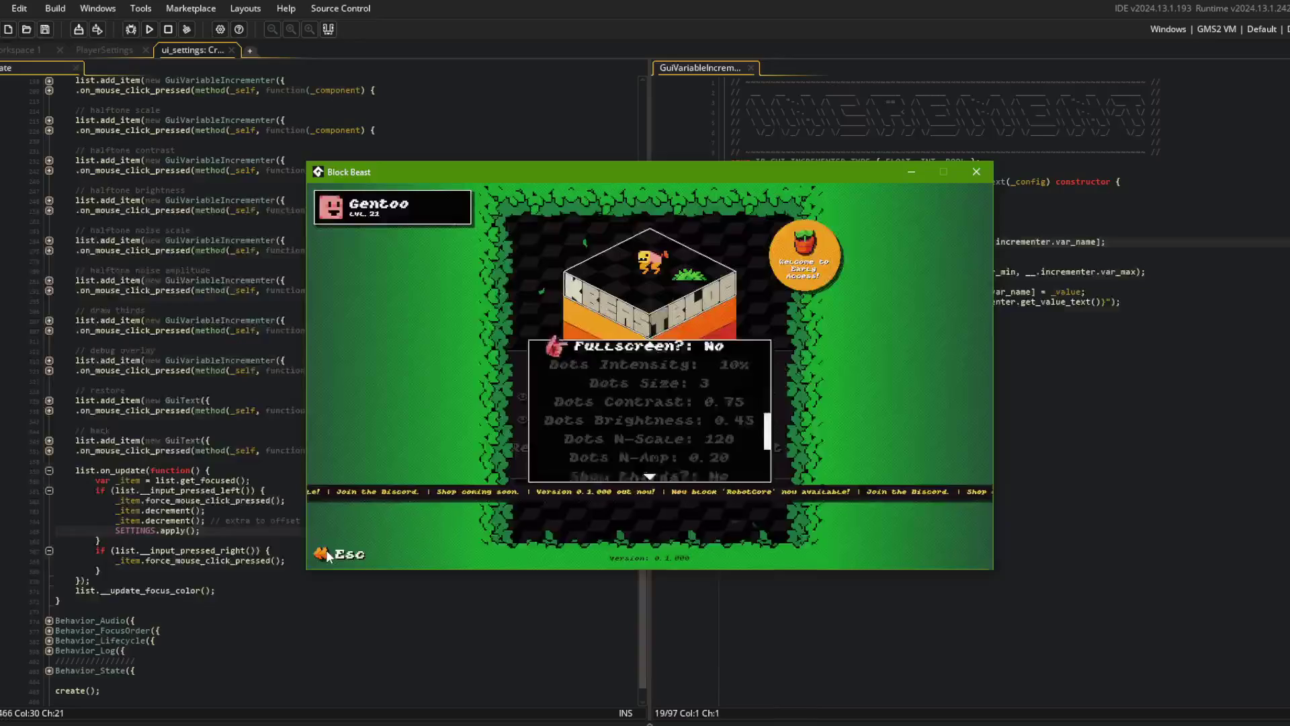
{"action": "key", "text": "Up"}
{"action": "key", "text": "Up"}
{"action": "key", "text": "Up"}
{"action": "key", "text": "Right"}
{"action": "key", "text": "Left"}
- Adjust Master, Ambient, SFX and Music volumes, bringing Ambient to 50% and Master to 100%
{"action": "key", "text": "Down"}
{"action": "key", "text": "Down"}
{"action": "key", "text": "Left"}
{"action": "key", "text": "Left"}
{"action": "key", "text": "Left"}
{"action": "key", "text": "Right"}
{"action": "key", "text": "Right"}
{"action": "key", "text": "Down"}
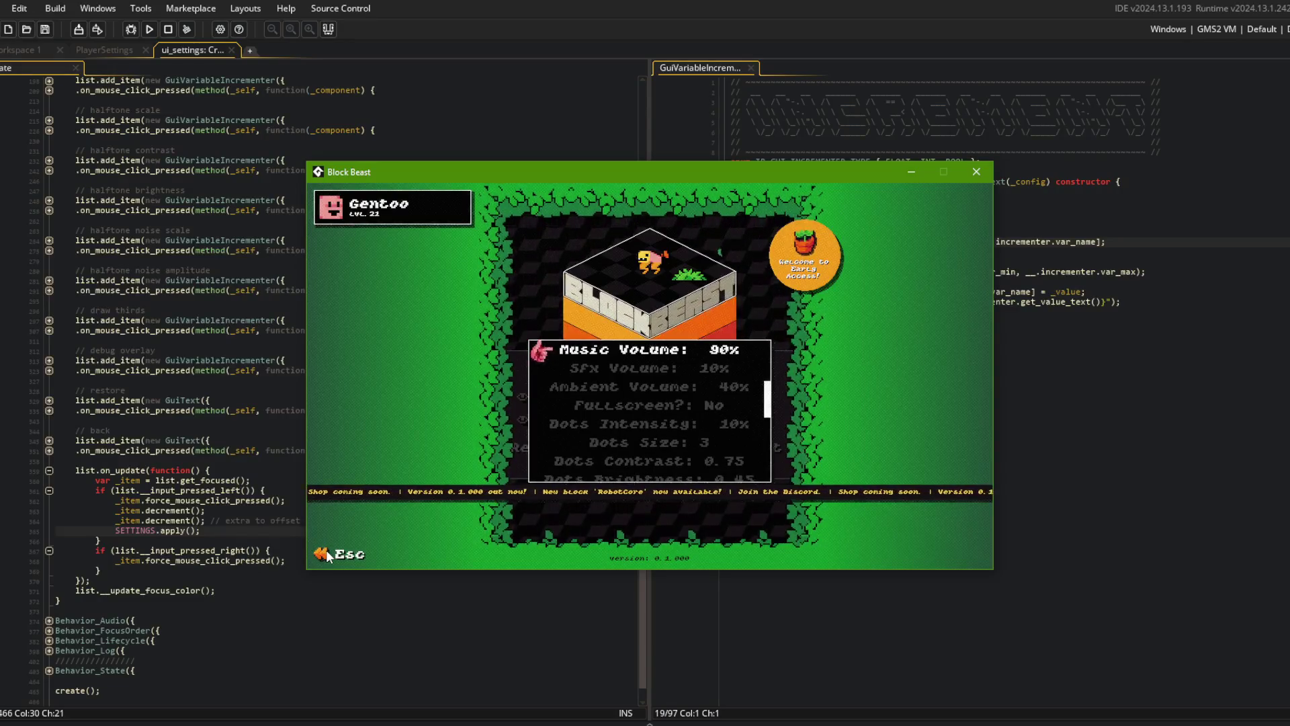
{"action": "key", "text": "Right"}
{"action": "key", "text": "Up"}
{"action": "key", "text": "Right"}
{"action": "key", "text": "Right"}
{"action": "key", "text": "Right"}
{"action": "key", "text": "Left"}
{"action": "key", "text": "Up"}
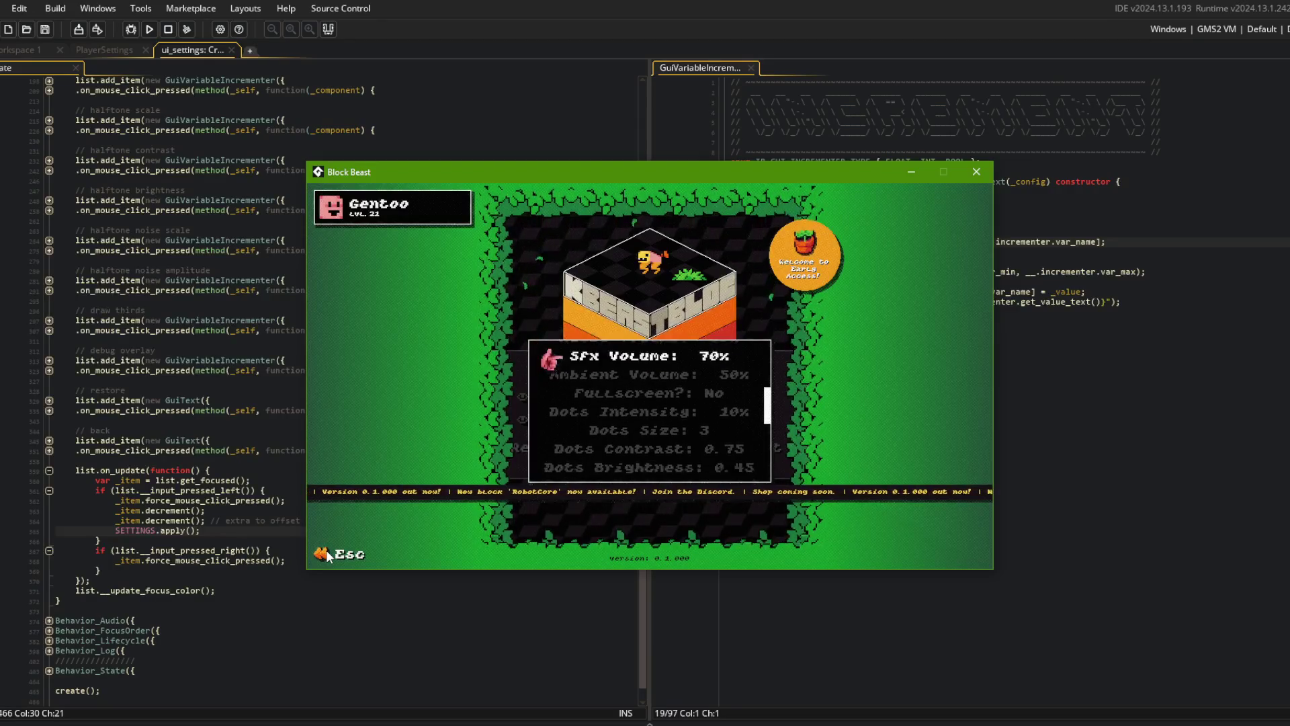
{"action": "key", "text": "Left"}
{"action": "key", "text": "Left"}
{"action": "key", "text": "Up"}
{"action": "key", "text": "Right"}
{"action": "key", "text": "Right"}
{"action": "key", "text": "Right"}
- Settle Music Volume at 40% and SFX Volume at 80%, then return to the main menu
{"action": "key", "text": "Down"}
{"action": "key", "text": "Down"}
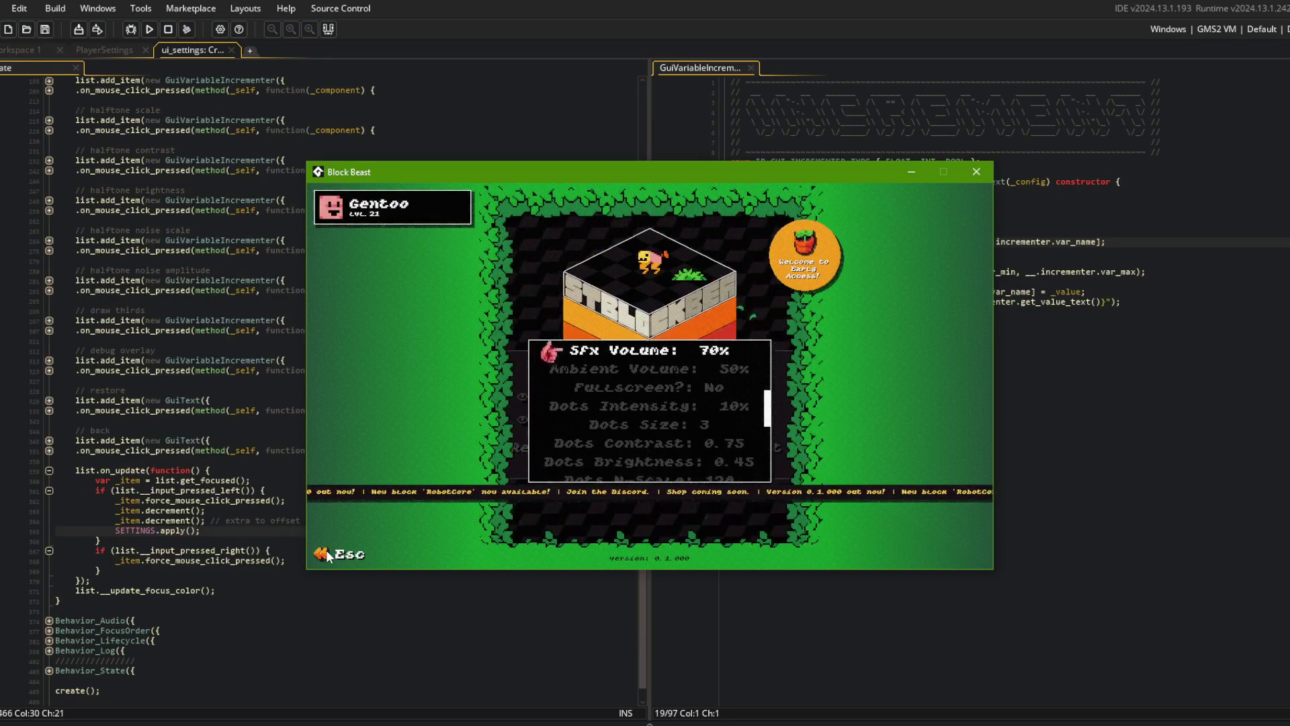
{"action": "key", "text": "Right"}
{"action": "key", "text": "Right"}
{"action": "key", "text": "Right"}
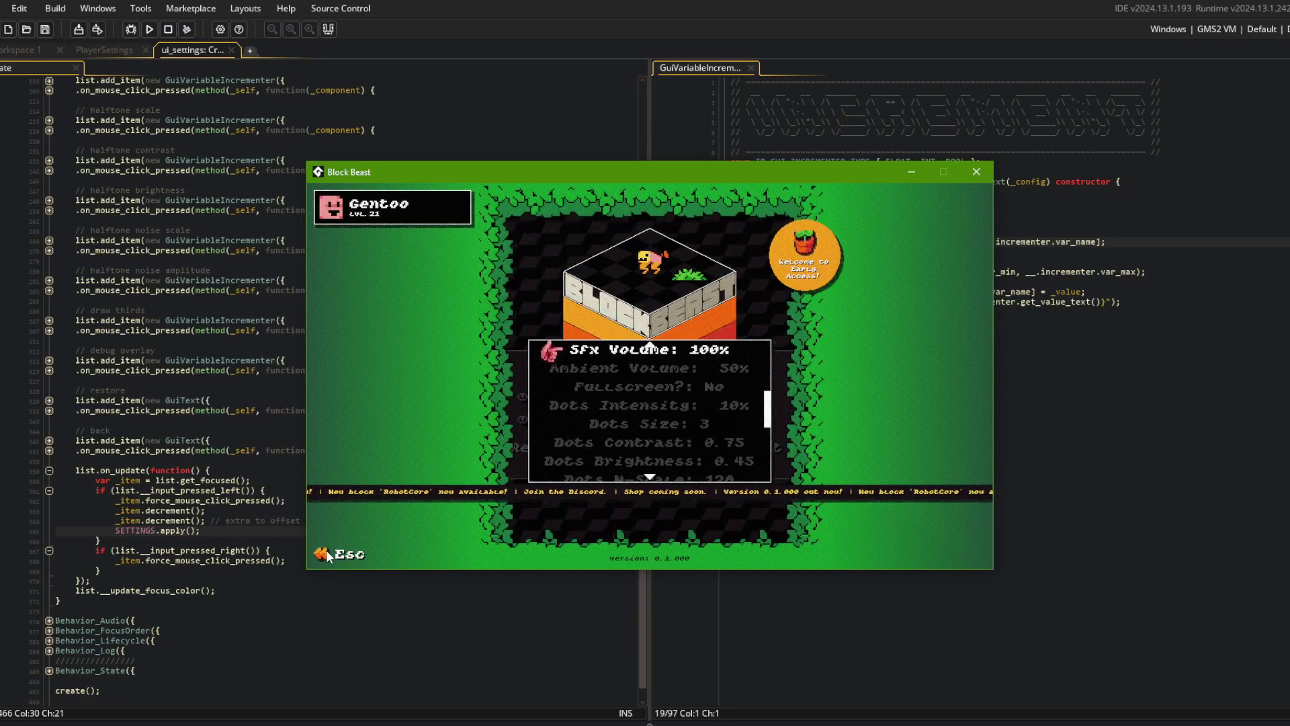
{"action": "key", "text": "Up"}
{"action": "key", "text": "Left"}
{"action": "key", "text": "Left"}
{"action": "key", "text": "Down"}
{"action": "key", "text": "Left"}
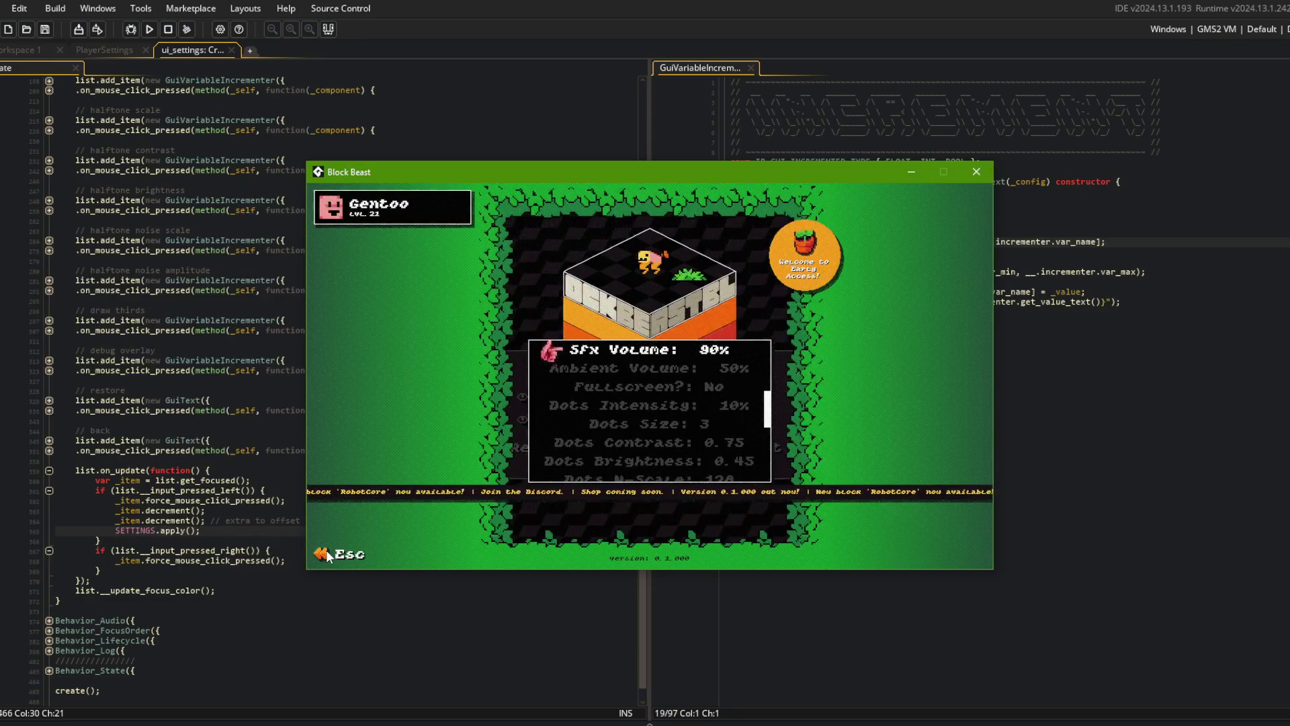
{"action": "key", "text": "Left"}
{"action": "key", "text": "Up"}
{"action": "key", "text": "Down"}
{"action": "key", "text": "Up"}
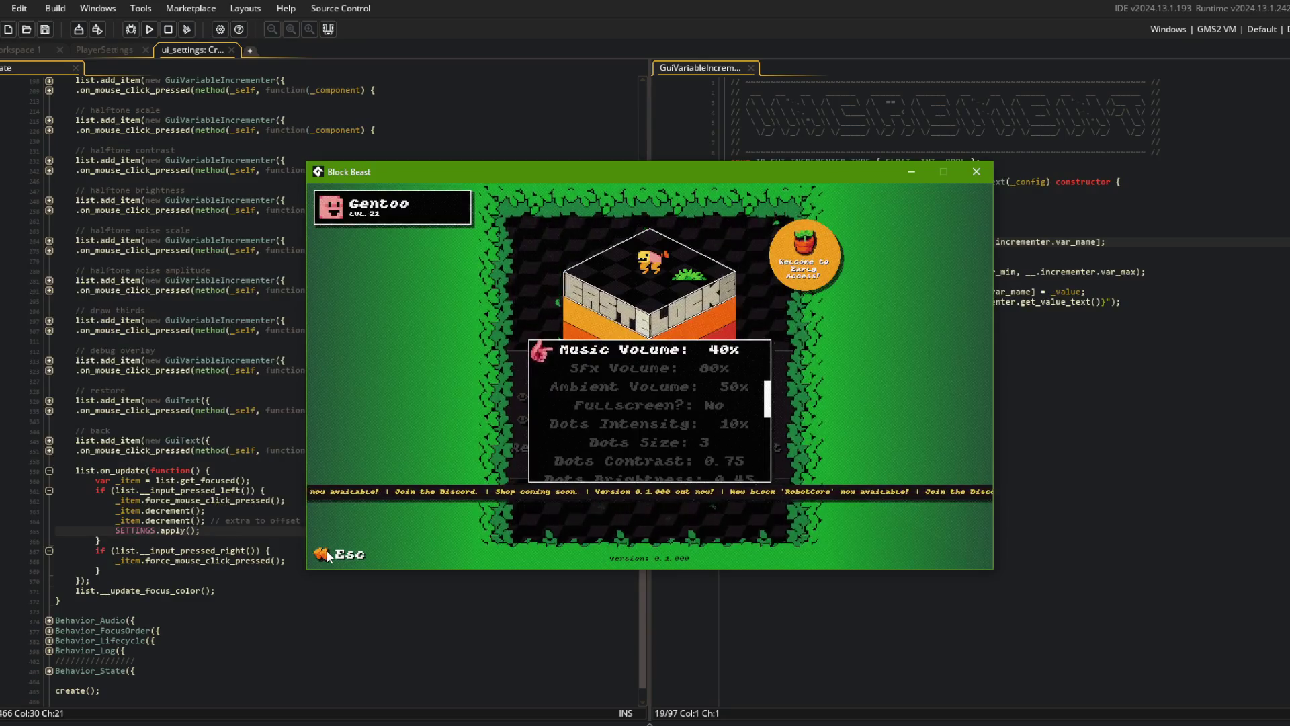
{"action": "left_click", "coordinate": [327, 551]}
{"action": "key", "text": "Left"}
{"action": "key", "text": "Left"}
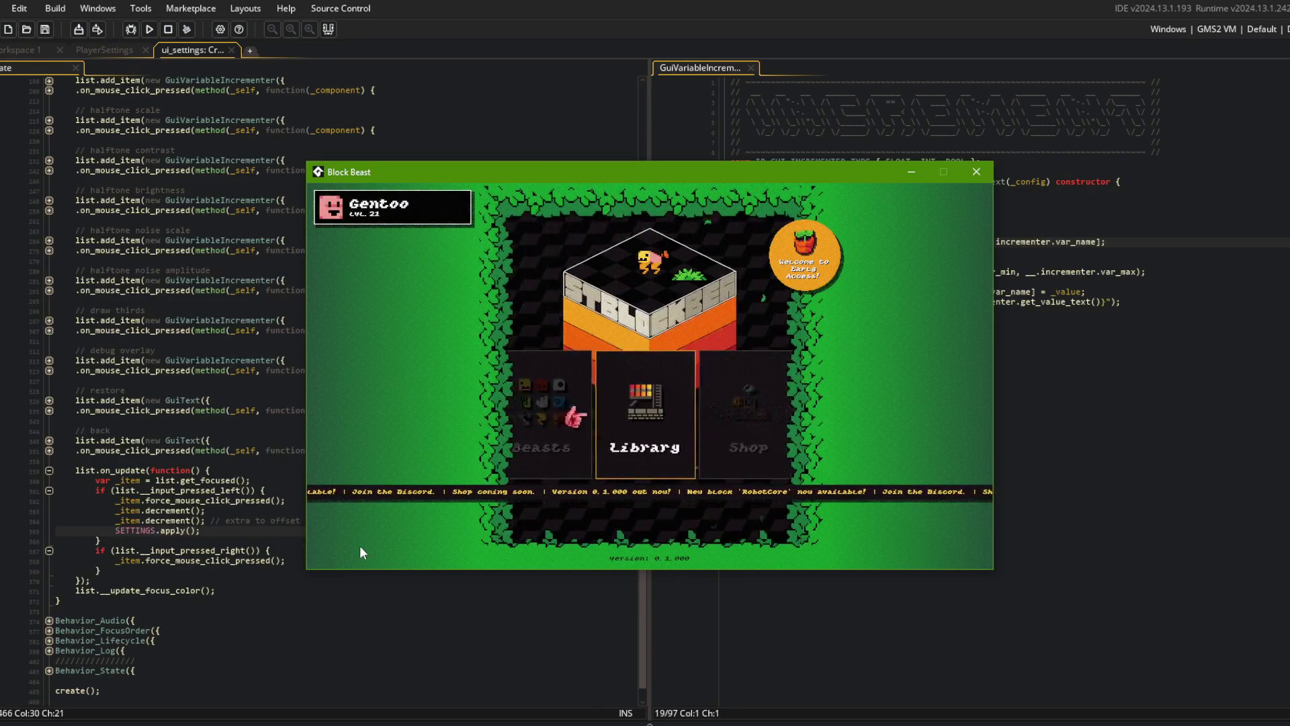
{"action": "key", "text": "Right"}
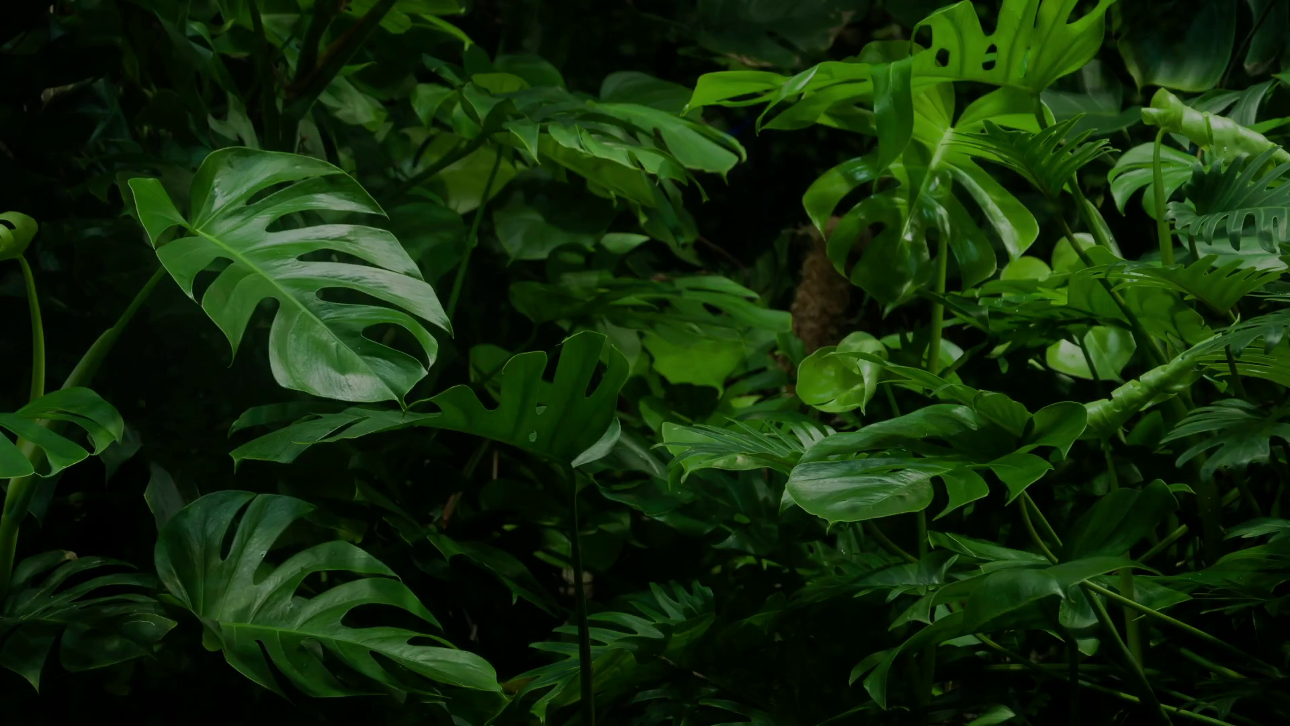
- Finish and run the git commit for the SFX volume change, then git push to main
{"action": "type", "text": "omm"}
{"action": "type", "text": "\"play sfx when"}
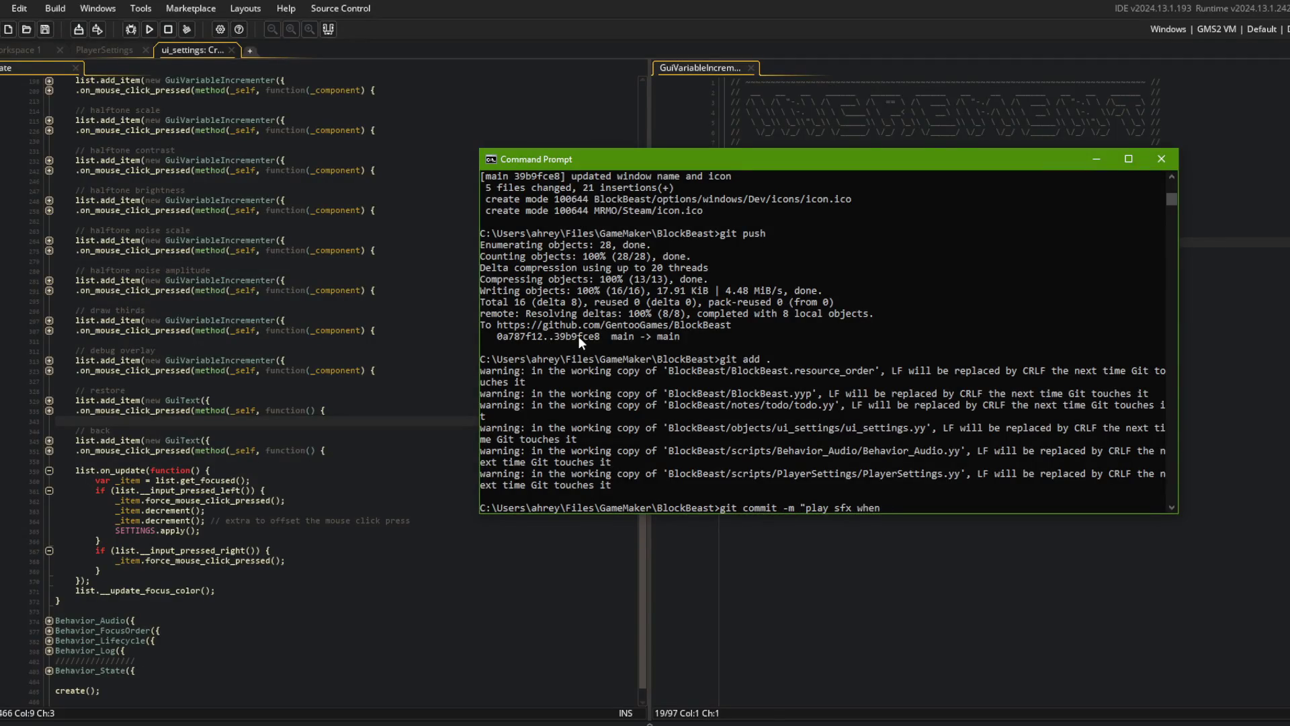
{"action": "type", "text": "ggling"}
{"action": "type", "text": "\""}
{"action": "key", "text": "Return"}
{"action": "type", "text": "git push"}
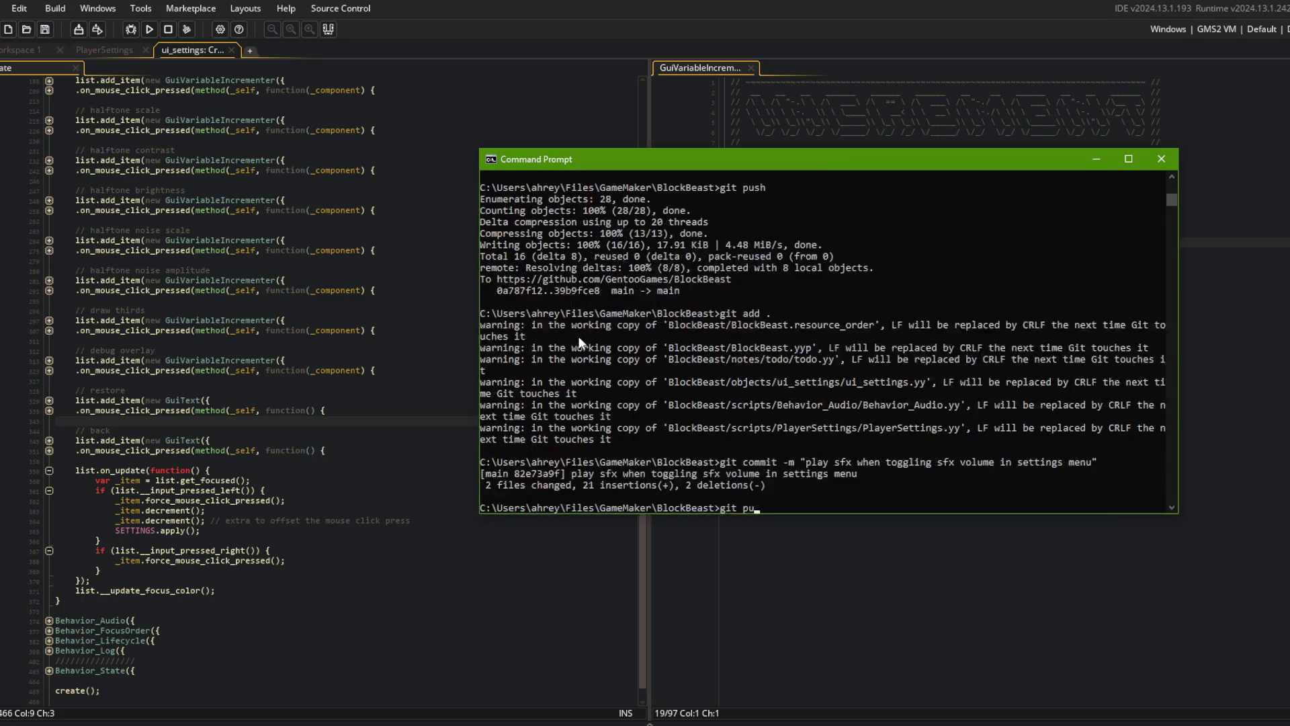
{"action": "key", "text": "Return"}
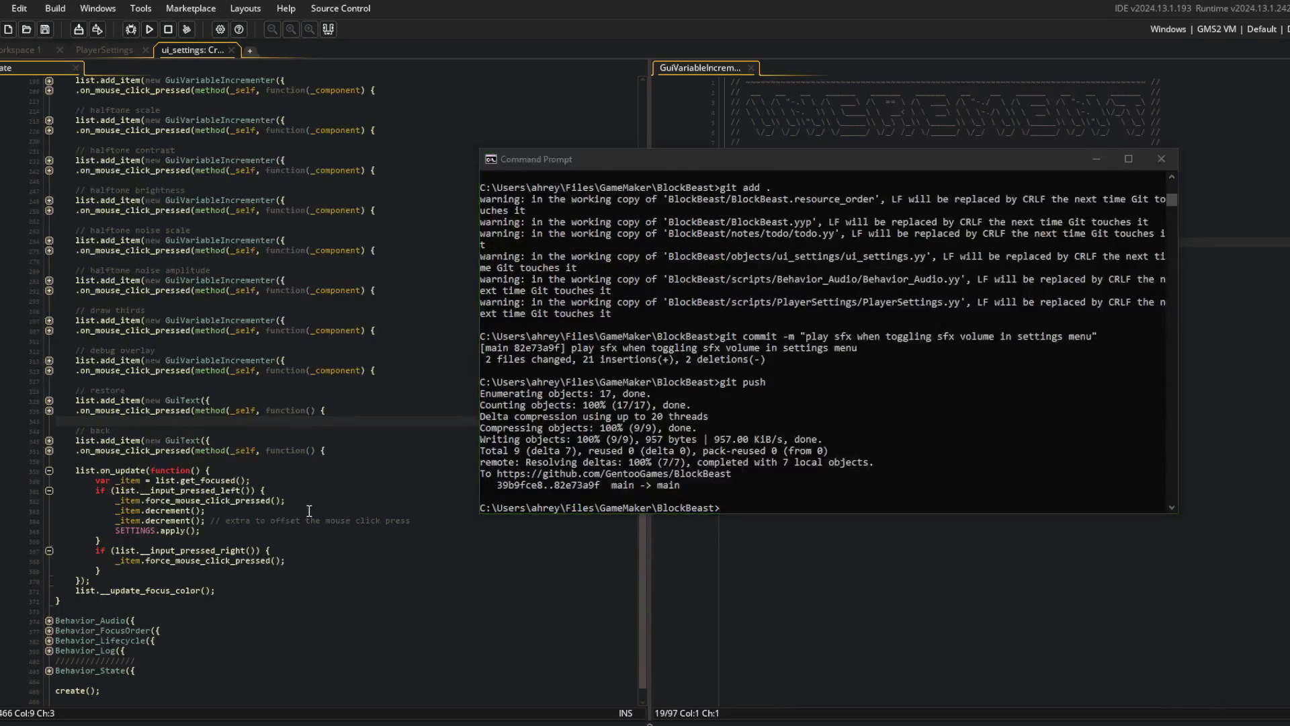
- Close the ui_settings, PlayerSettings and sfx_menu_page tabs and open the todo notes via Ctrl+T
{"action": "left_click", "coordinate": [200, 441]}
{"action": "middle_click", "coordinate": [205, 47]}
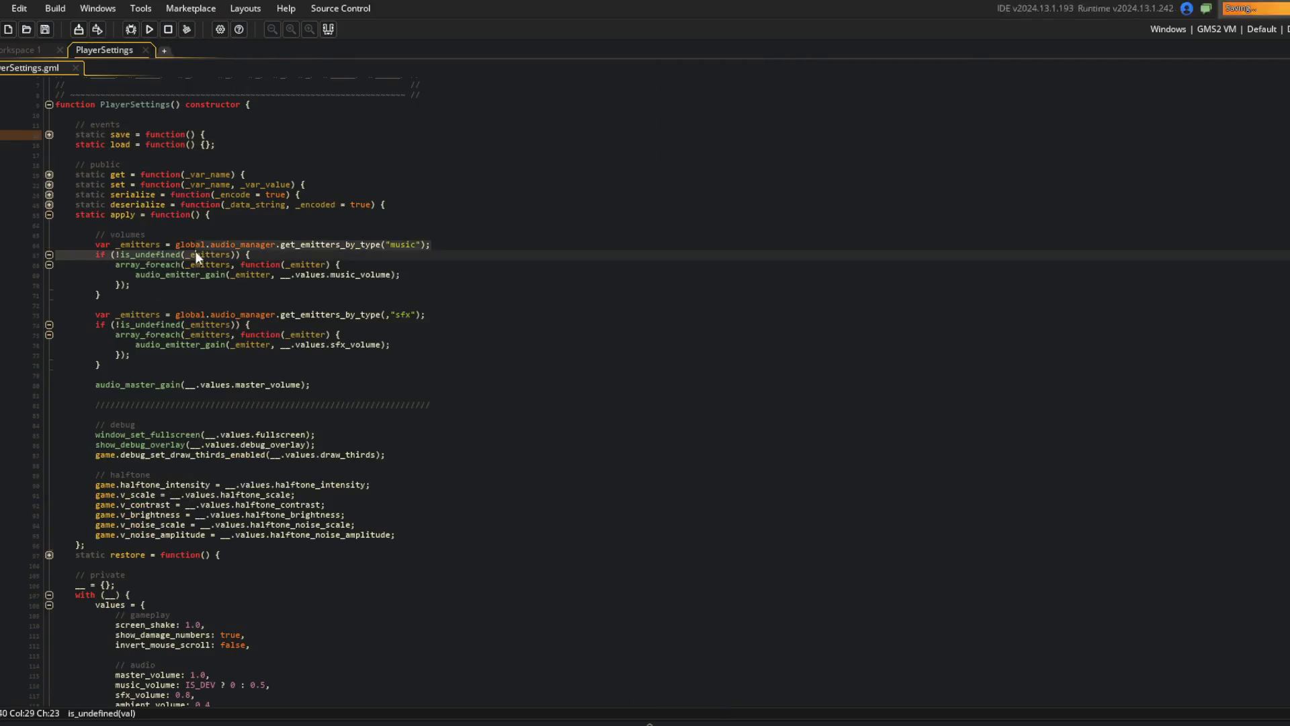
{"action": "middle_click", "coordinate": [124, 51]}
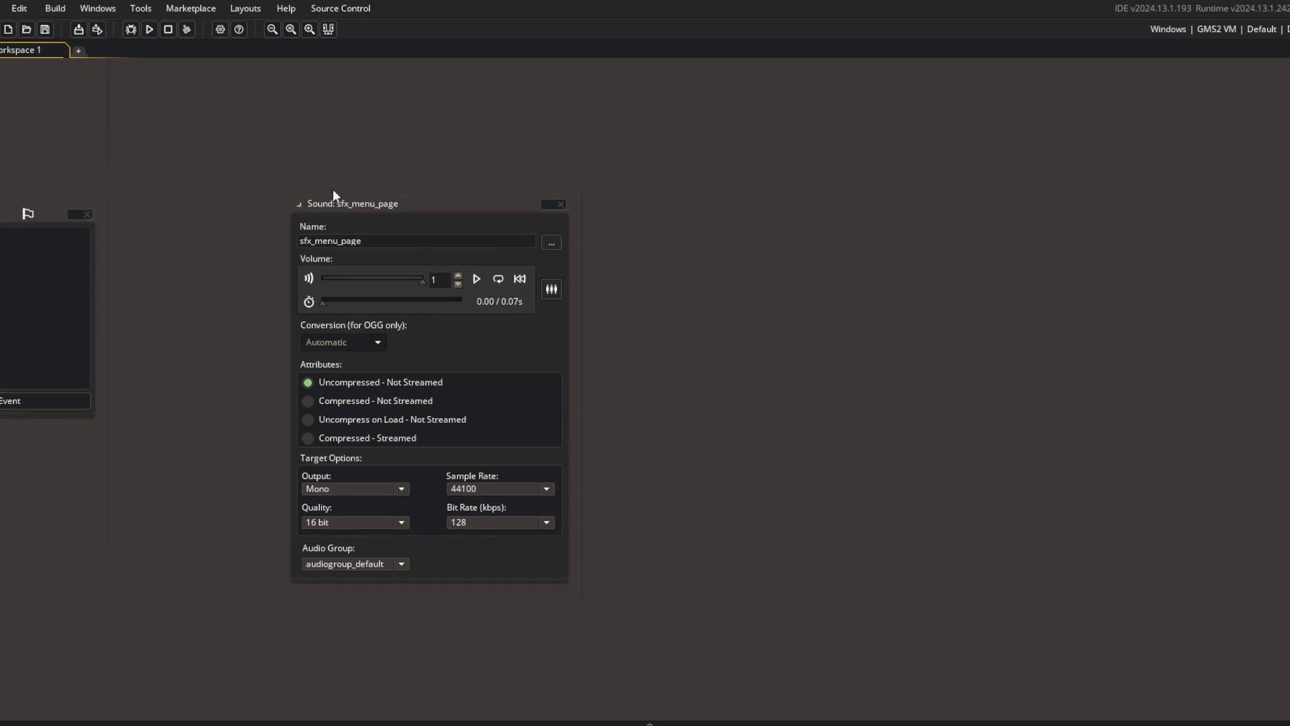
{"action": "middle_click", "coordinate": [490, 214]}
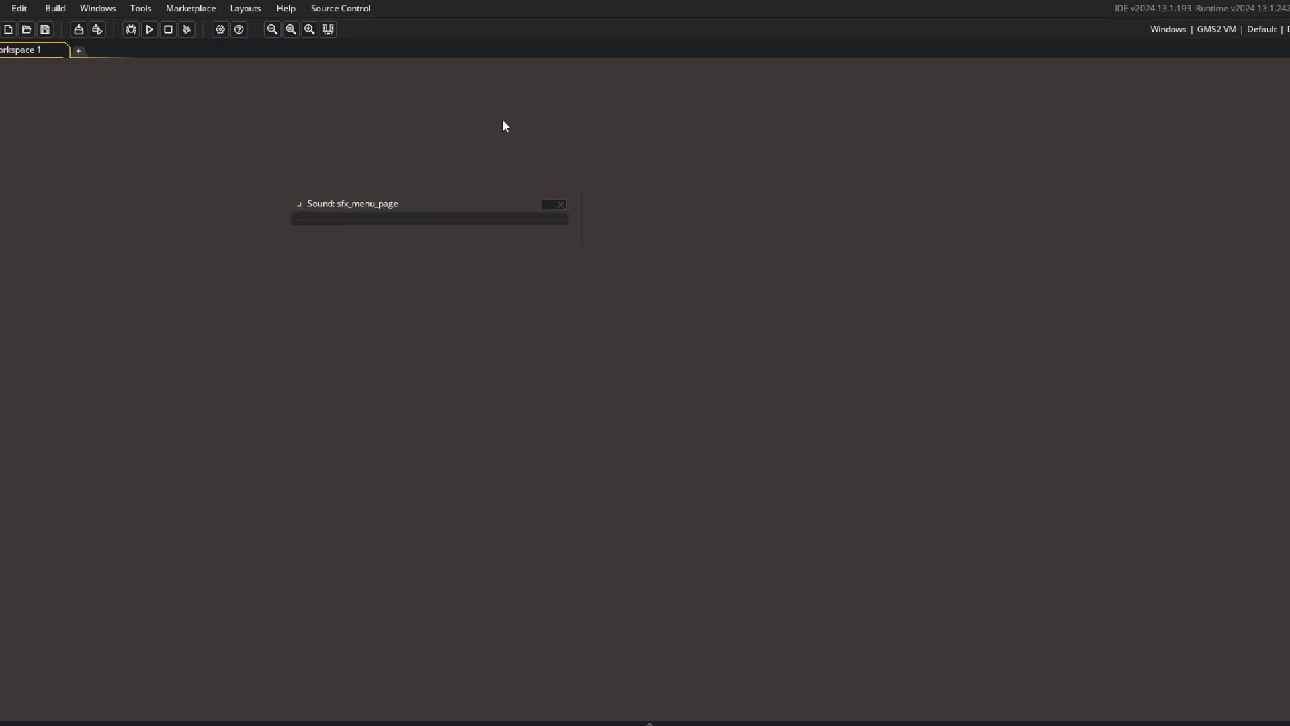
{"action": "key", "text": "ctrl+t"}
{"action": "type", "text": "todo"}
{"action": "key", "text": "Return"}
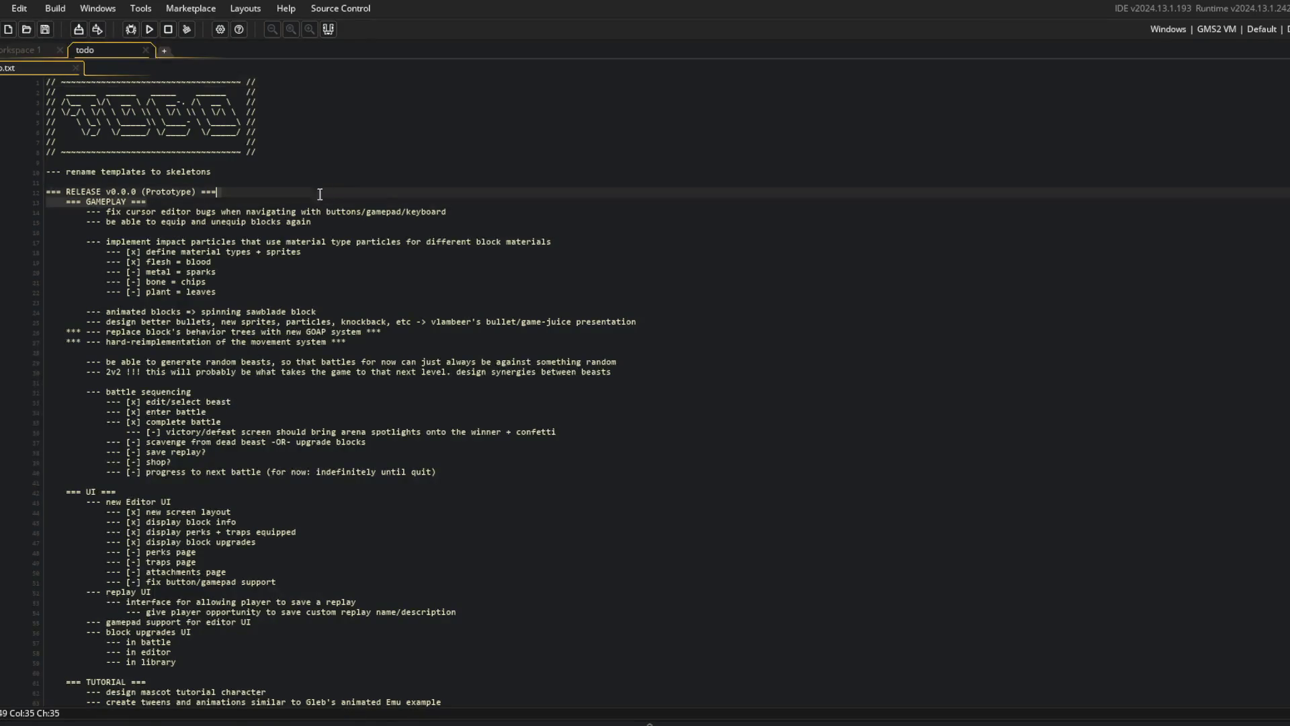
- Find the finished music task in the todo notes and delete its line
{"action": "left_click", "coordinate": [380, 184]}
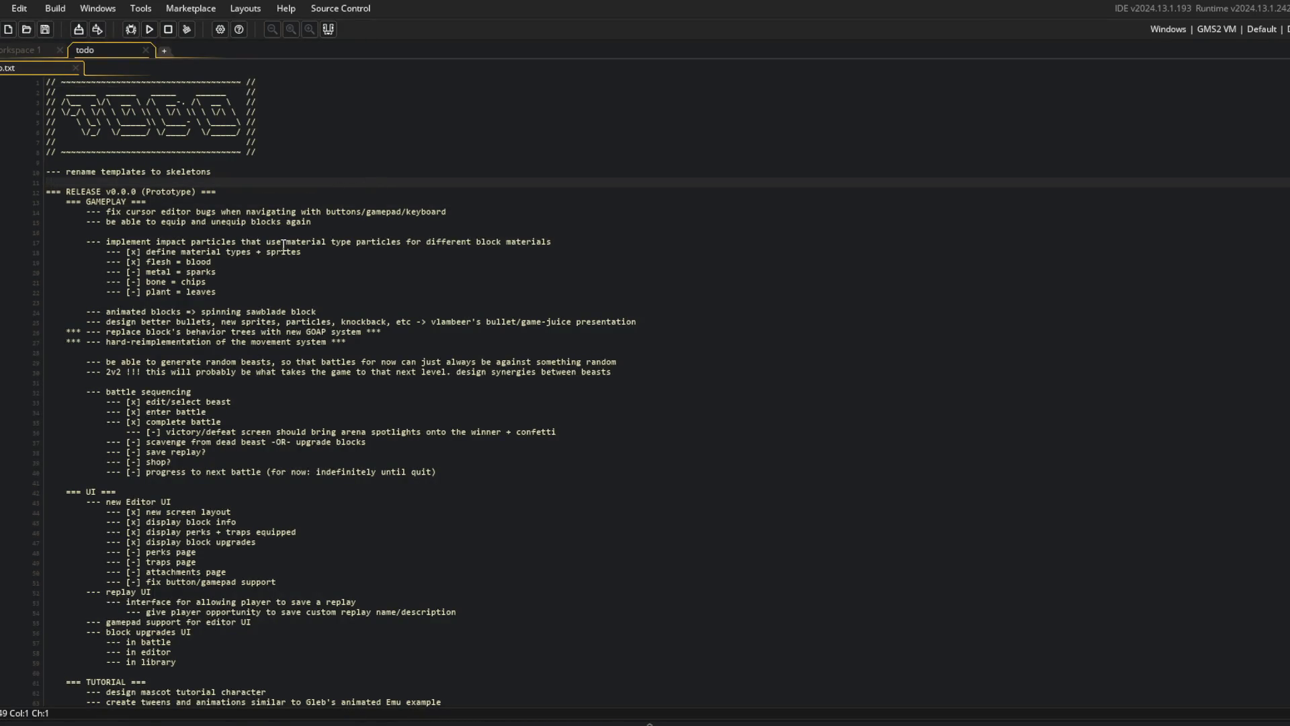
{"action": "key", "text": "ctrl+f"}
{"action": "type", "text": "music"}
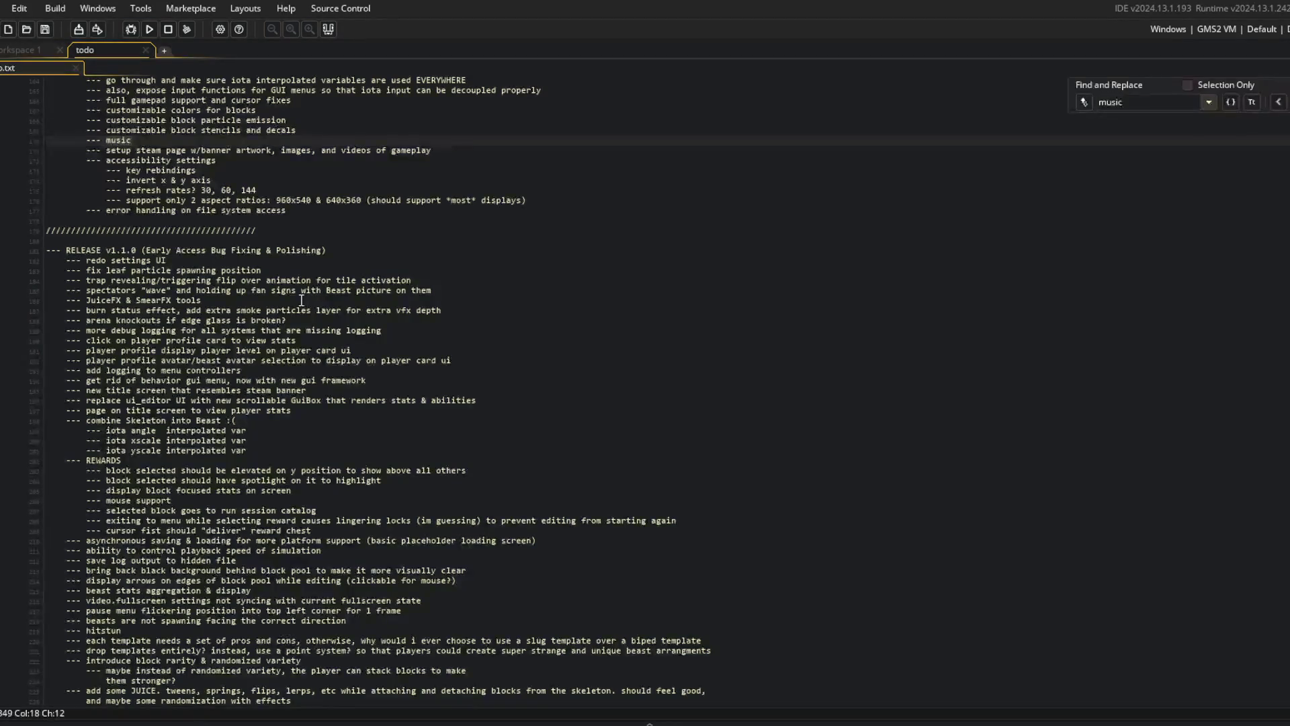
{"action": "scroll", "coordinate": [130, 283], "scroll_direction": "up", "scroll_amount": 5}
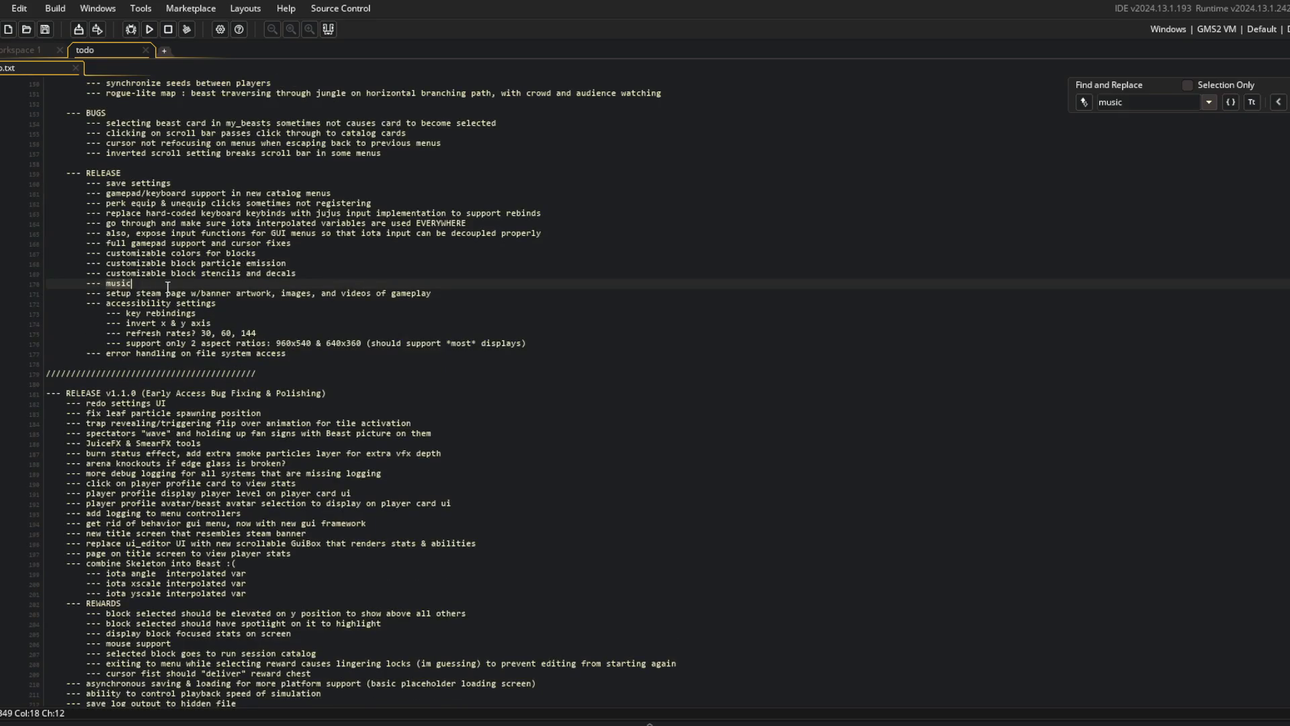
{"action": "key", "text": "ctrl+d"}
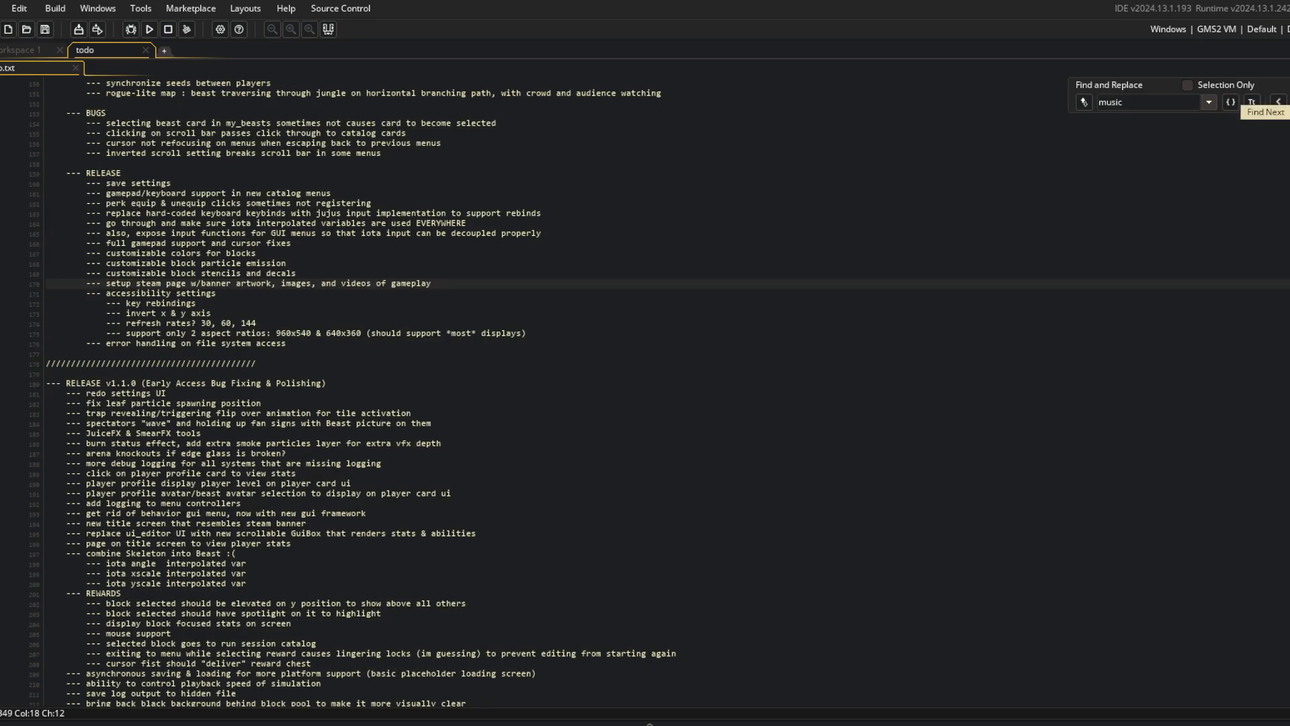
{"action": "key", "text": "Escape"}
{"action": "key", "text": "ctrl+Home"}
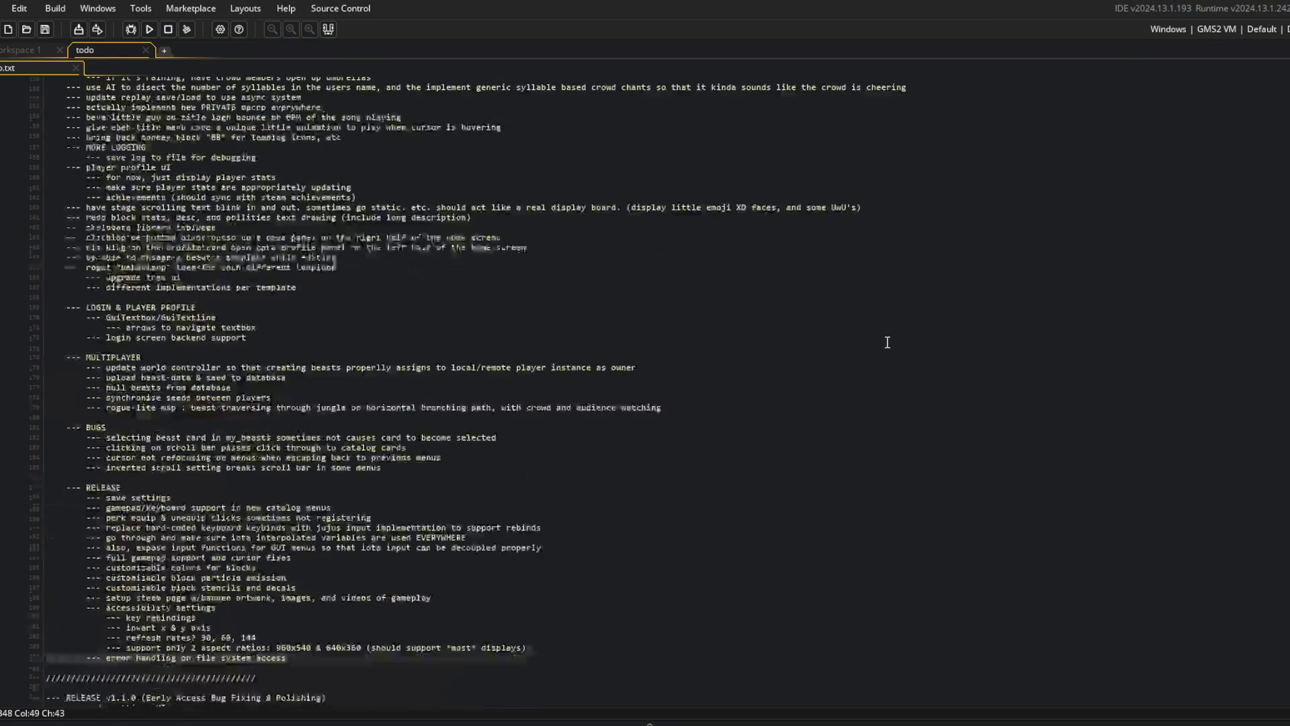
- Add 'dev splashscreen. mock publisher splashscreen' under RELEASE, below the GameMaker splash screen item
{"action": "left_click", "coordinate": [887, 342]}
{"action": "scroll", "coordinate": [292, 446], "scroll_direction": "down", "scroll_amount": 10}
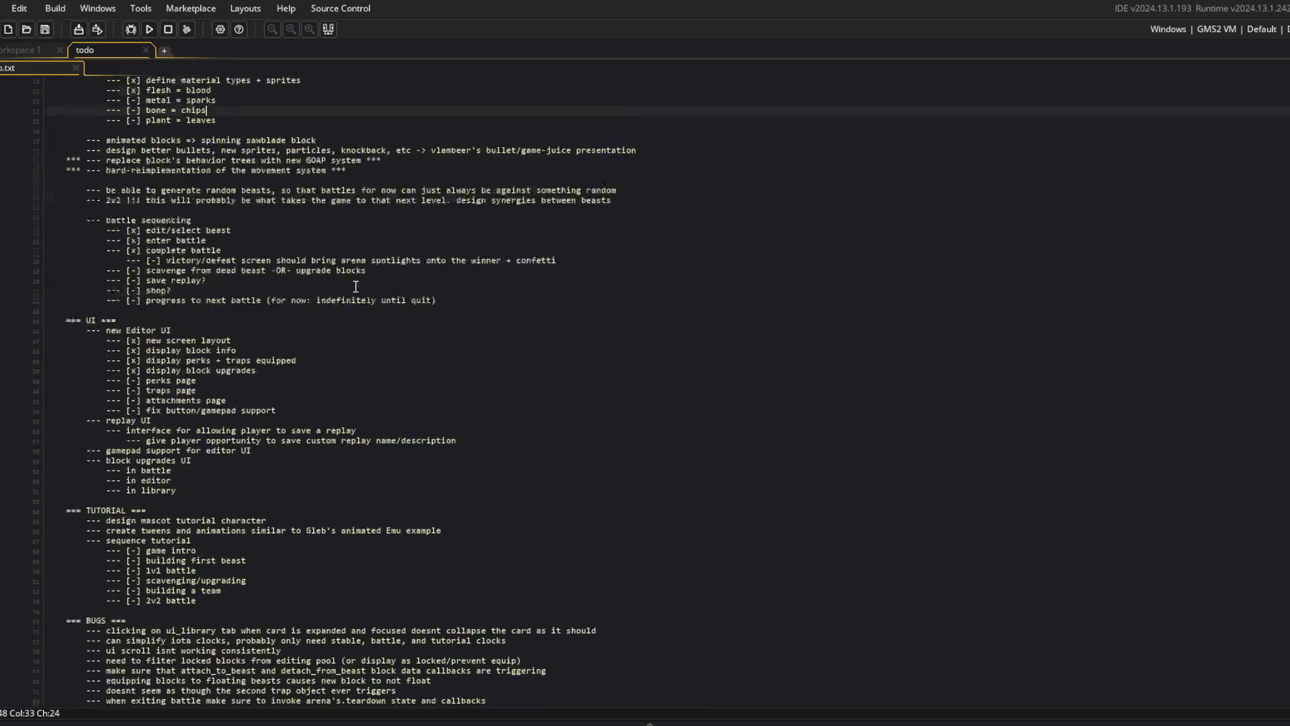
{"action": "left_click", "coordinate": [292, 446]}
{"action": "key", "text": "Down"}
{"action": "key", "text": "Return"}
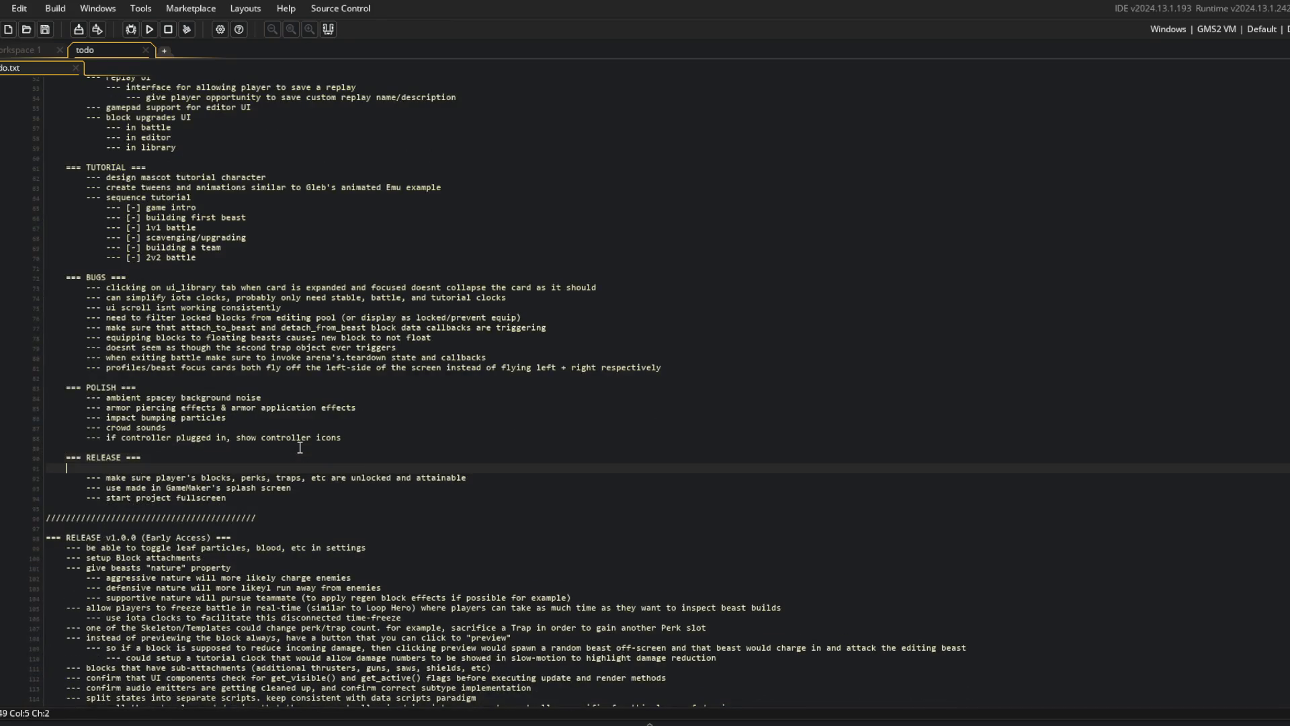
{"action": "key", "text": "Tab"}
{"action": "type", "text": "--- spllasreen"}
{"action": "type", "text": "splas"}
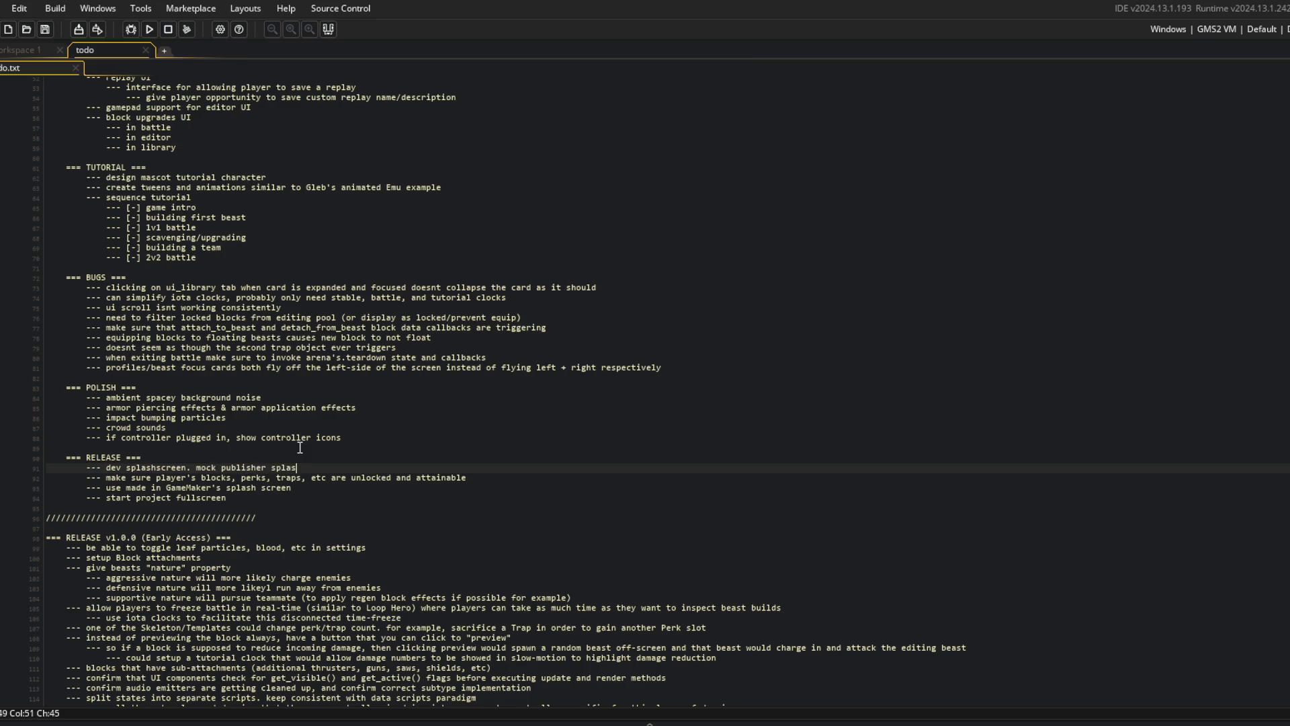
{"action": "type", "text": "creen"}
{"action": "key", "text": "alt+Down"}
{"action": "key", "text": "alt+Down"}
{"action": "key", "text": "Up"}
{"action": "key", "text": "Up"}
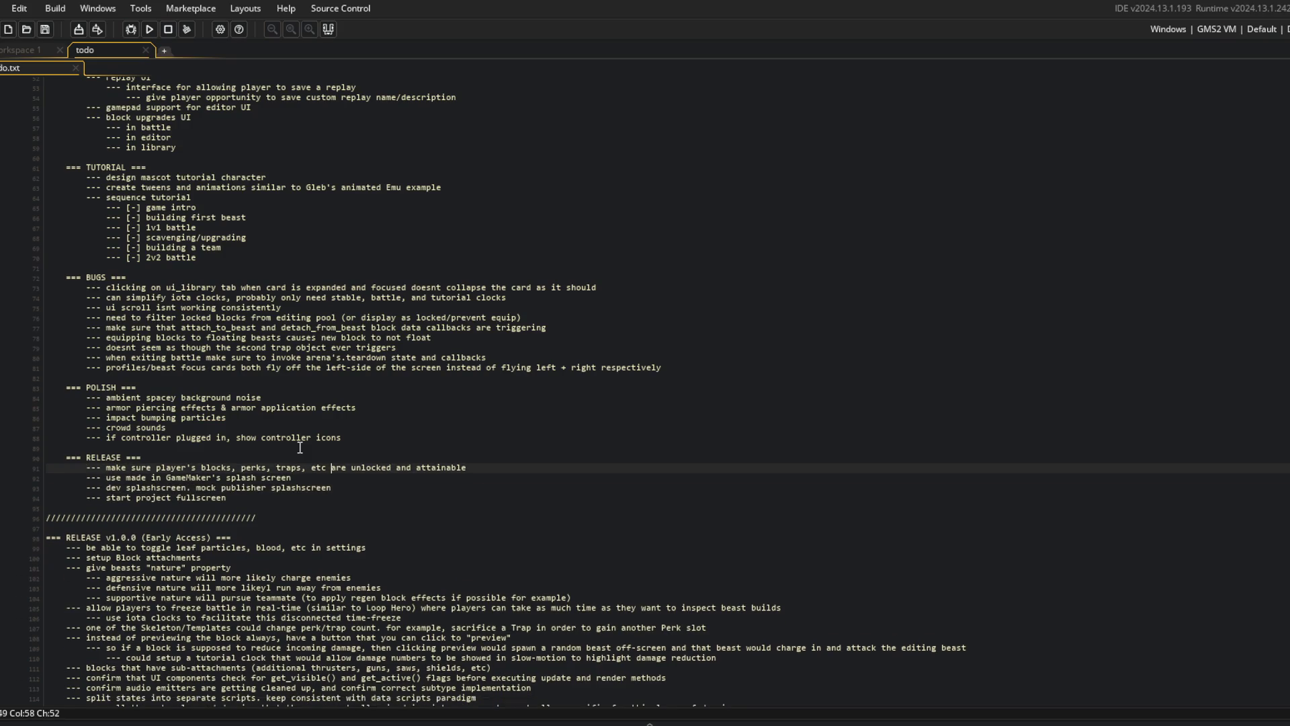
{"action": "key", "text": "alt+Tab"}
{"action": "type", "text": "git commit -m \"updated todo"}
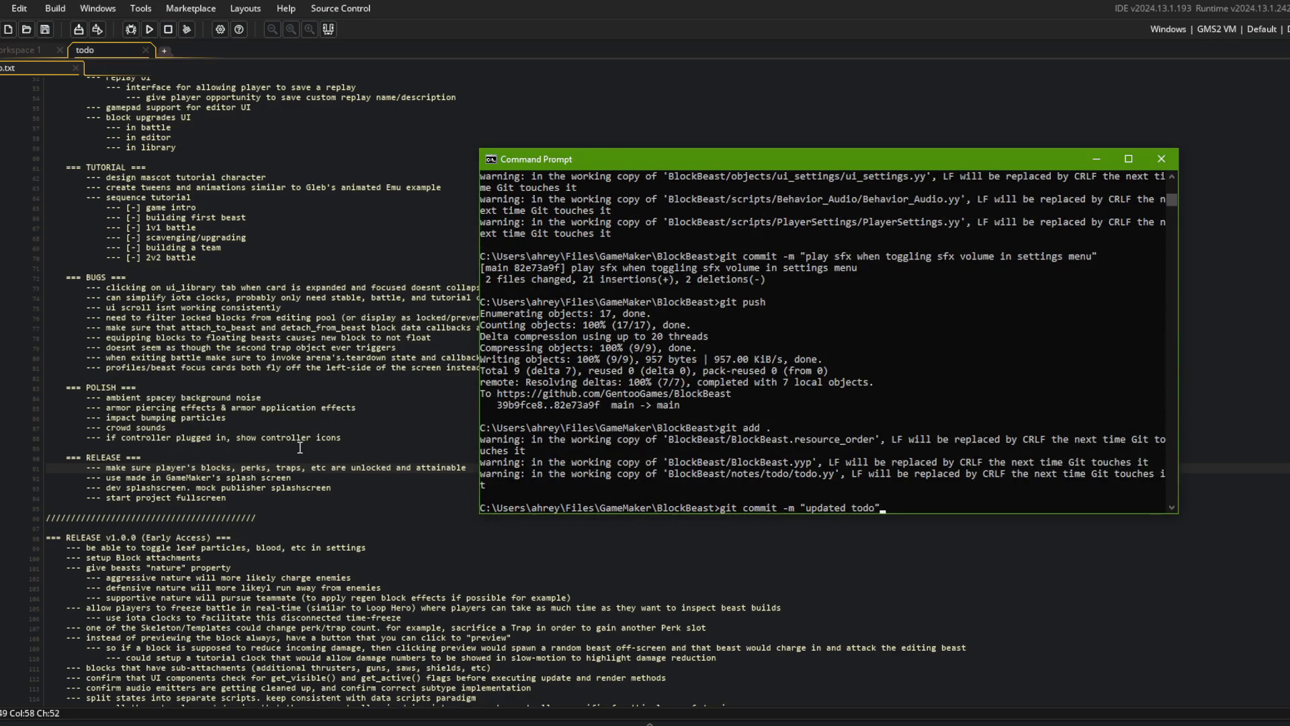
- Run git commit -m "updated todo" and git push to publish the todo change
{"action": "key", "text": "Return"}
{"action": "type", "text": "git push"}
{"action": "key", "text": "Return"}
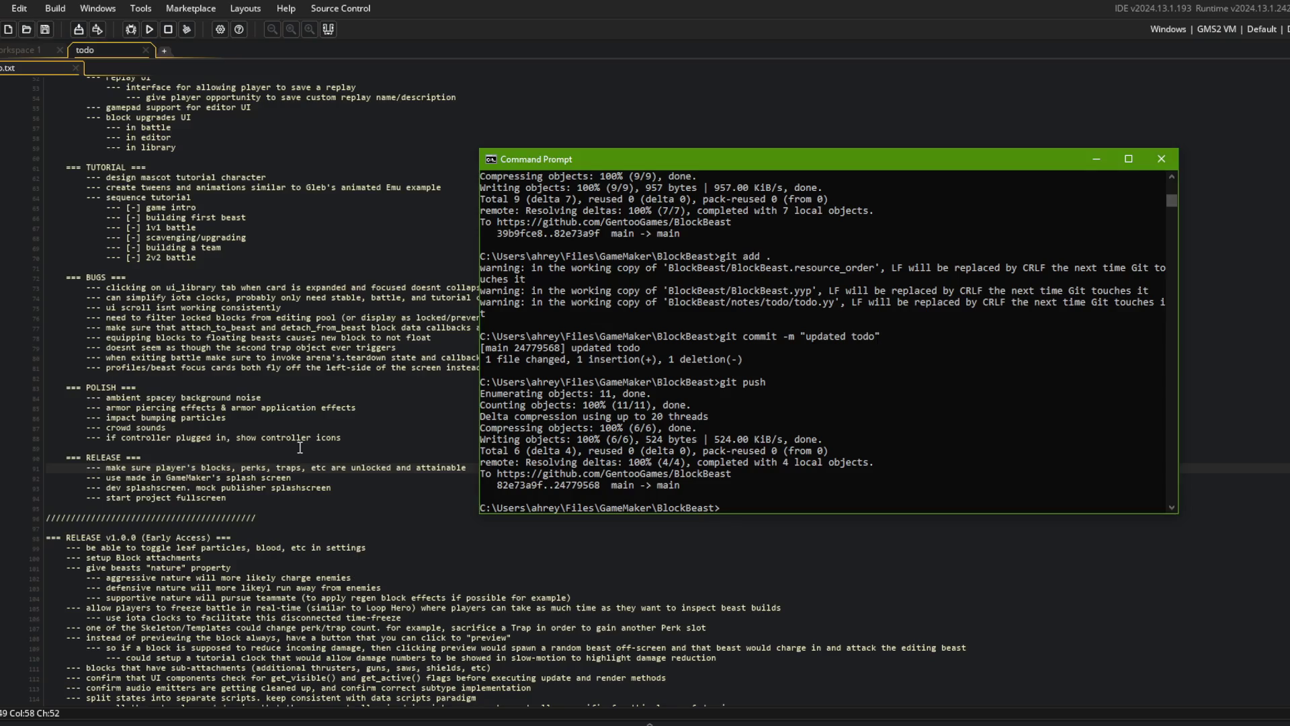
{"action": "left_click", "coordinate": [162, 227]}
{"action": "scroll", "coordinate": [161, 227], "scroll_direction": "up", "scroll_amount": 15}
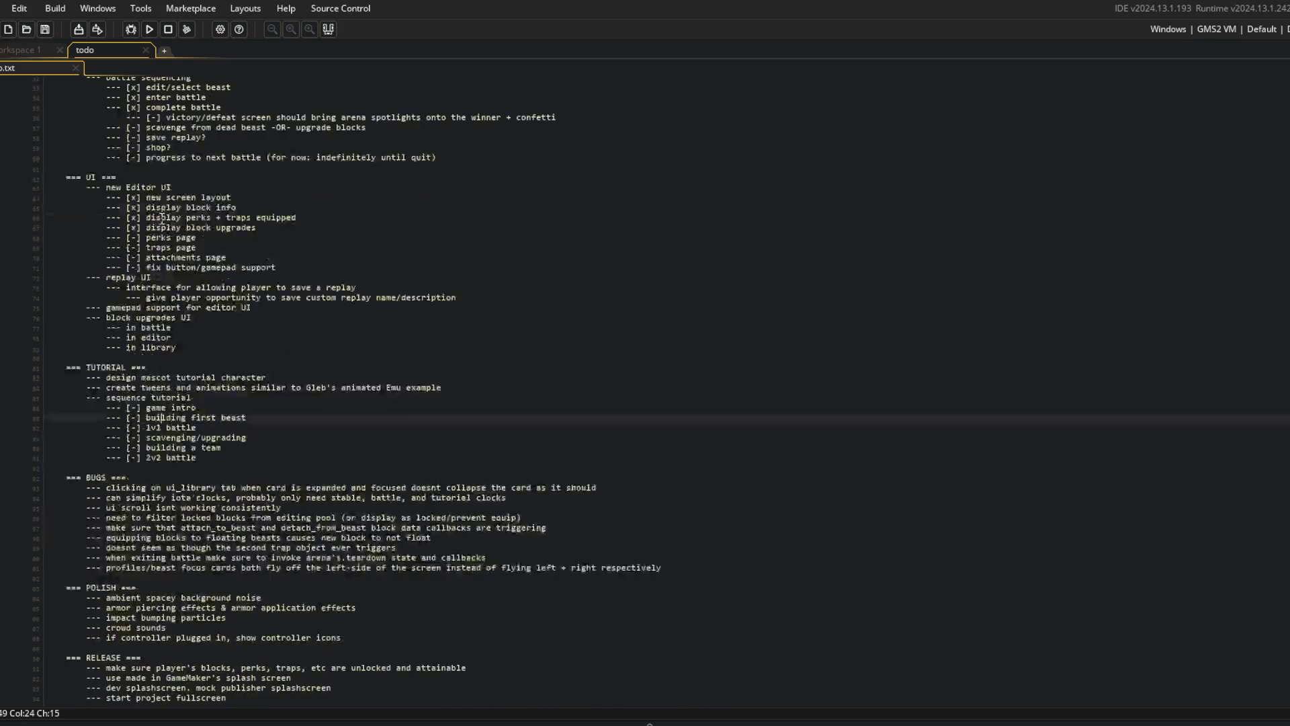
- Search the whole project for 'template', fixing the misspelled 'tempalte' search term
{"action": "left_click", "coordinate": [238, 165]}
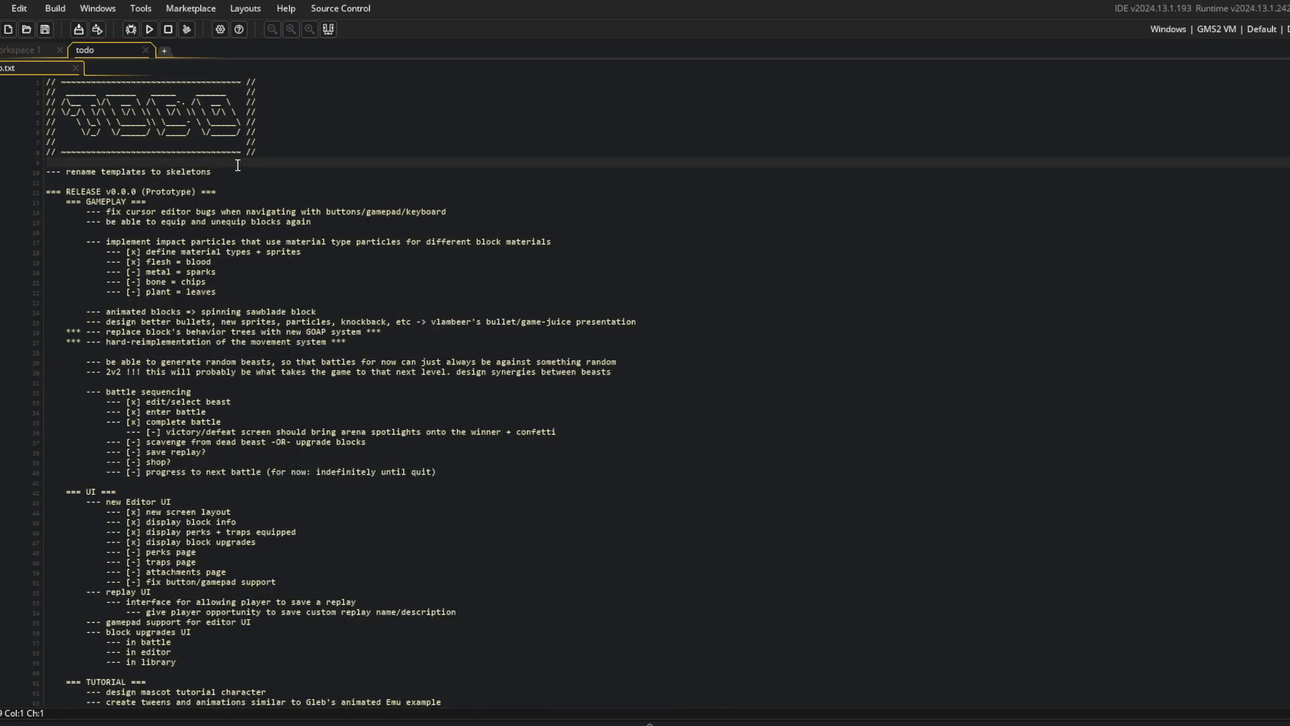
{"action": "key", "text": "ctrl+shift+f"}
{"action": "type", "text": "tempalte"}
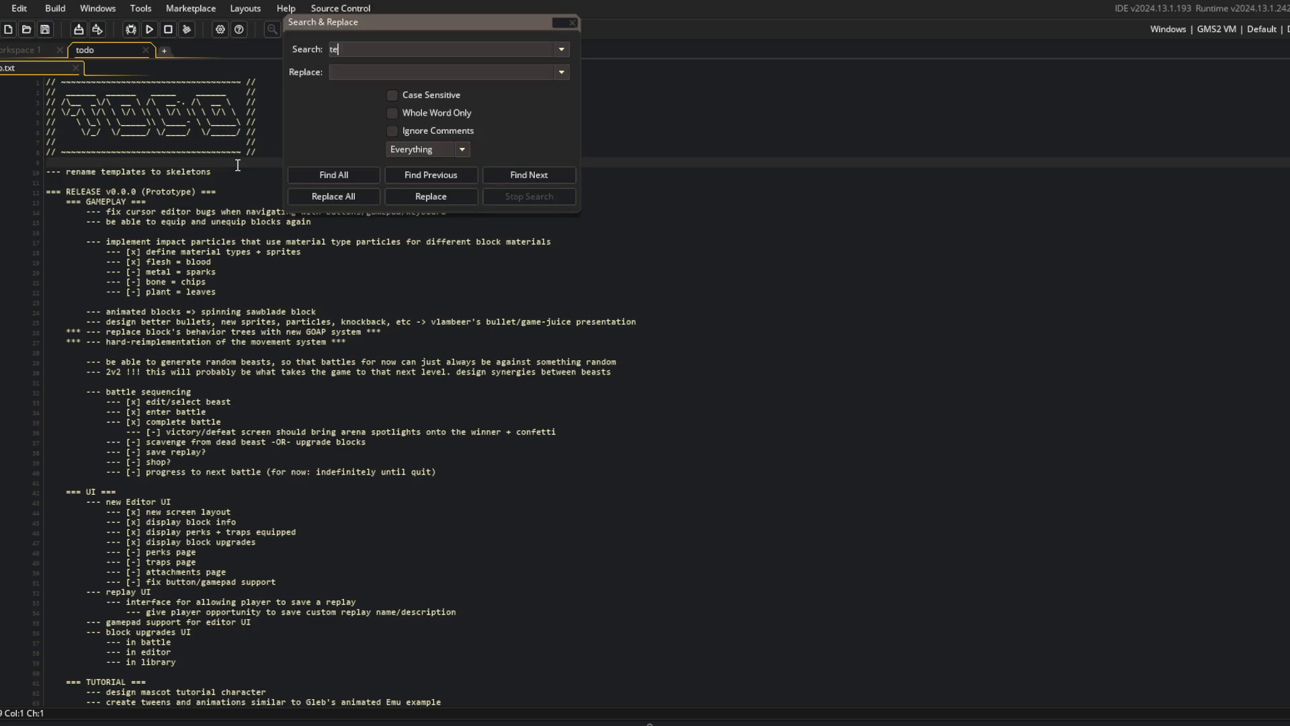
{"action": "key", "text": "Return"}
{"action": "left_click", "coordinate": [357, 49]}
{"action": "type", "text": "alate"}
{"action": "key", "text": "Return"}
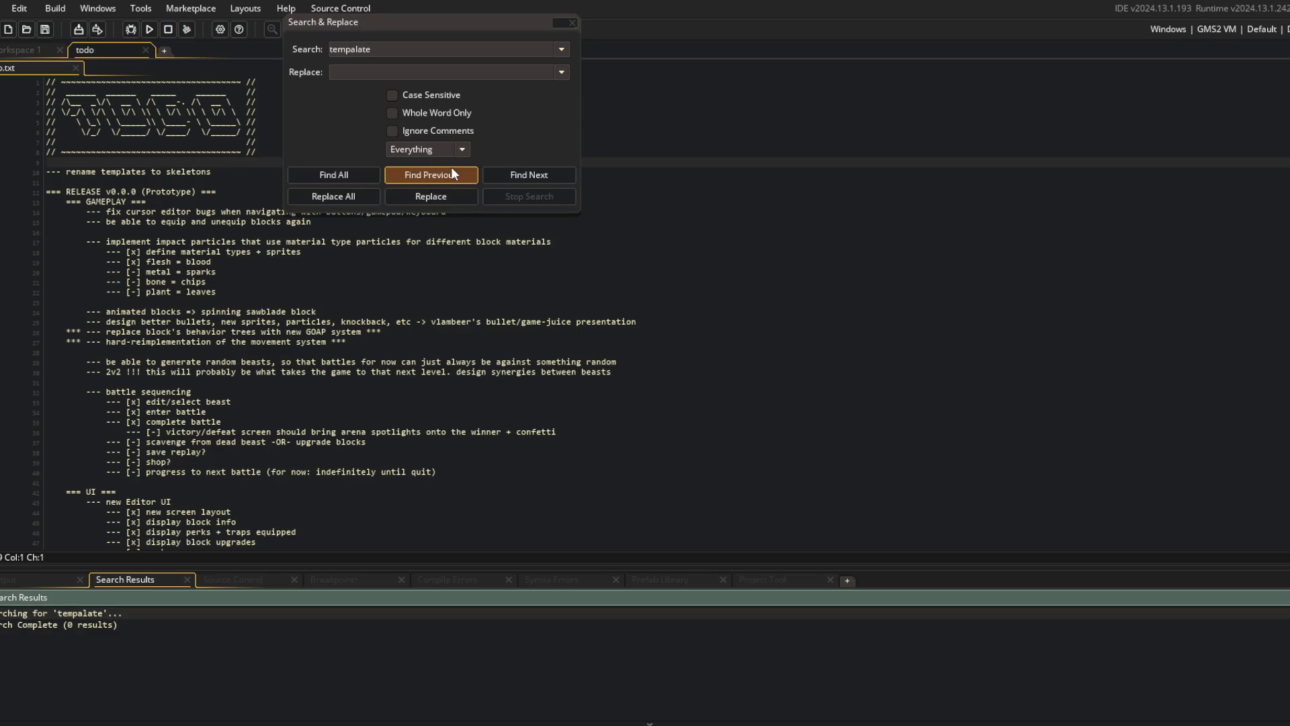
{"action": "key", "text": "Left"}
{"action": "key", "text": "Left"}
{"action": "key", "text": "Left"}
{"action": "key", "text": "BackSpace"}
{"action": "key", "text": "Return"}
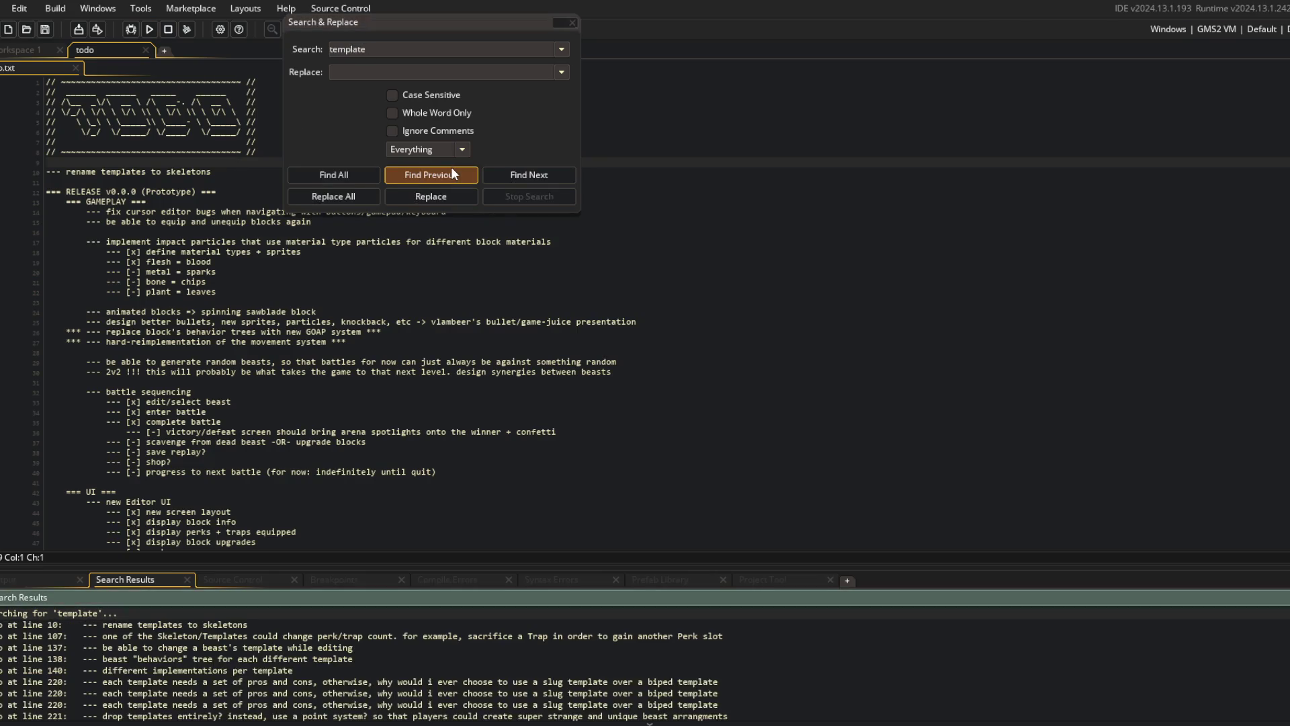
- Enlarge the results panel and find all matches ignoring comments, giving 19 results
{"action": "scroll", "coordinate": [306, 647], "scroll_direction": "down", "scroll_amount": 10}
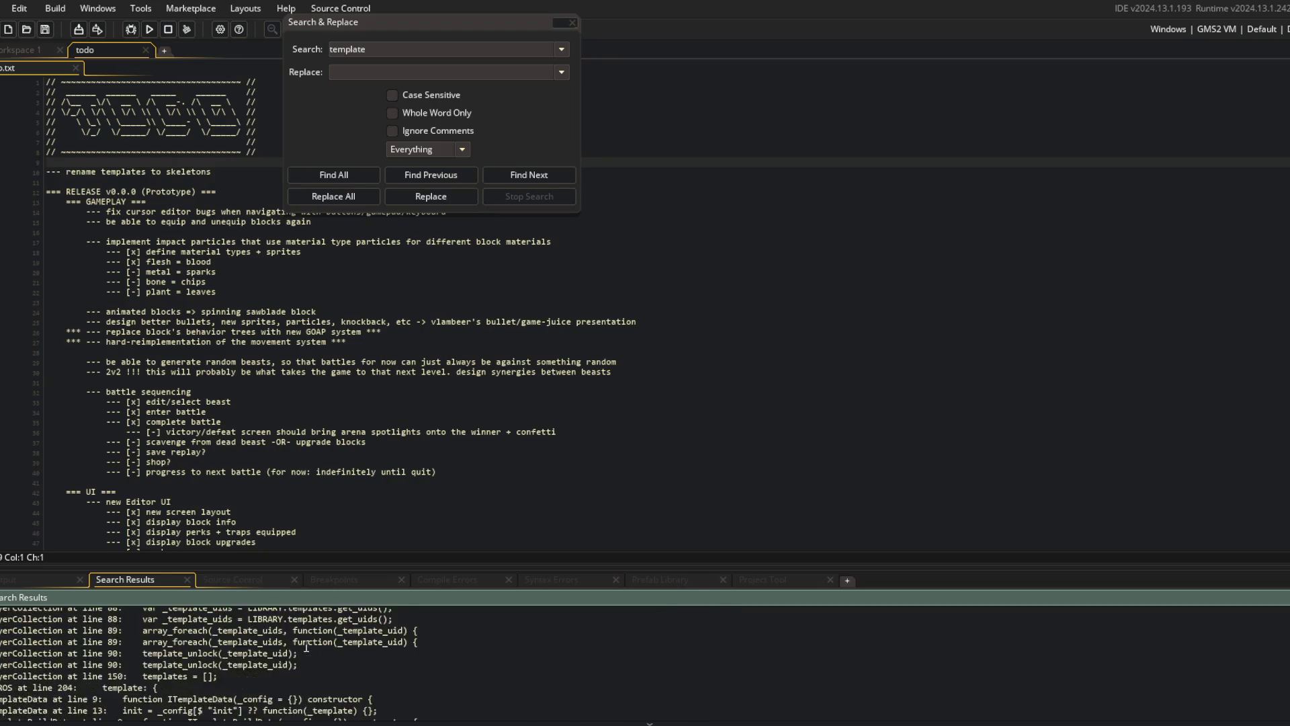
{"action": "scroll", "coordinate": [305, 647], "scroll_direction": "up", "scroll_amount": 15}
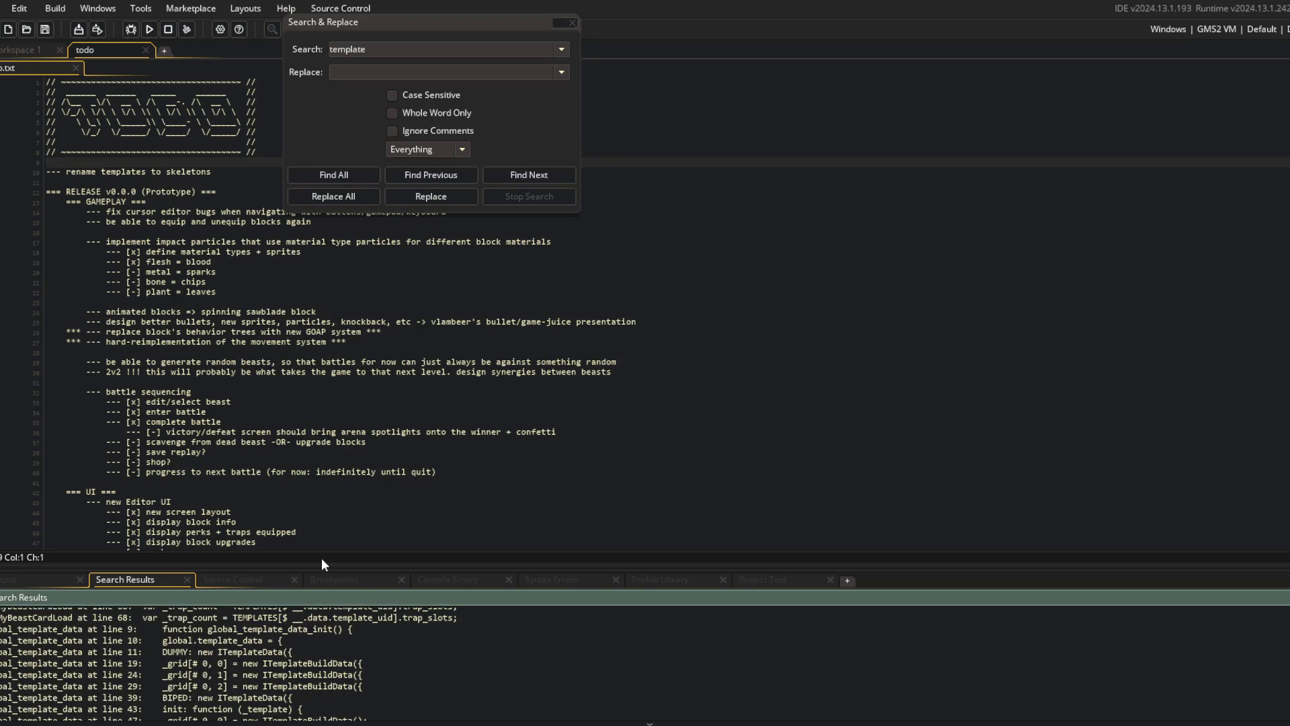
{"action": "left_click_drag", "start_coordinate": [316, 569], "coordinate": [312, 388]}
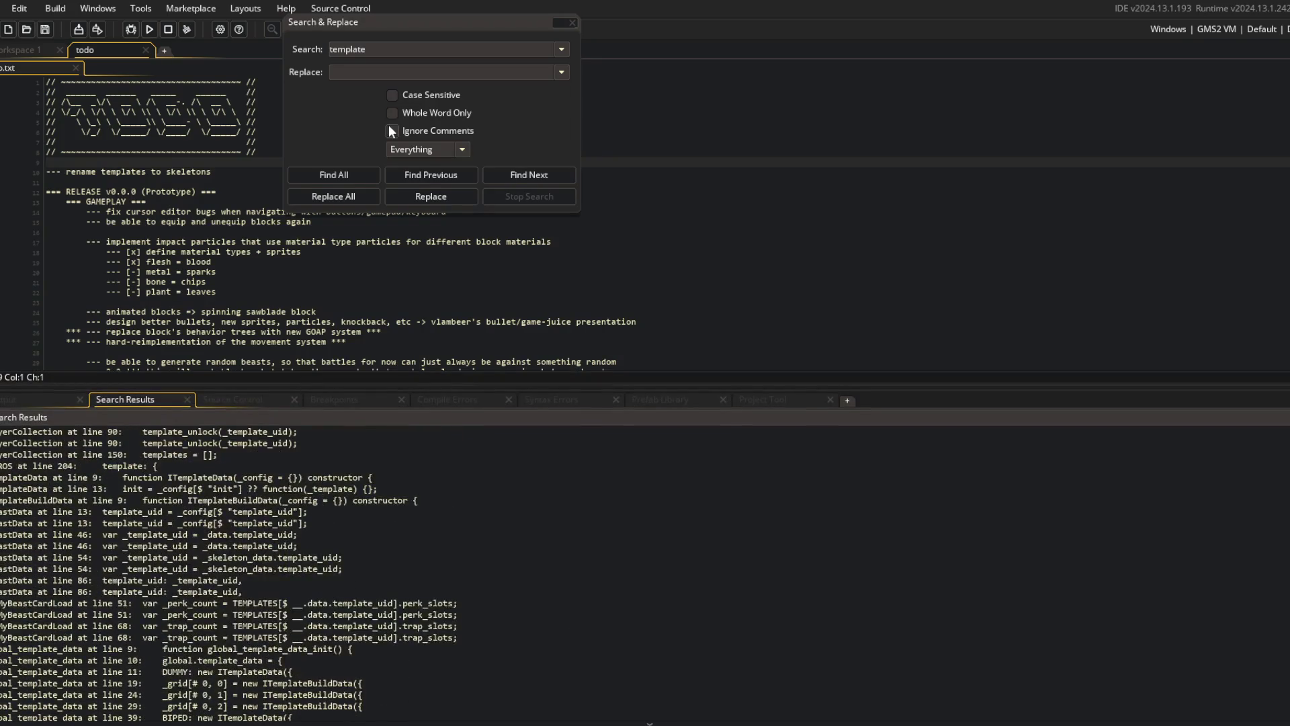
{"action": "left_click", "coordinate": [392, 131]}
{"action": "left_click", "coordinate": [360, 174]}
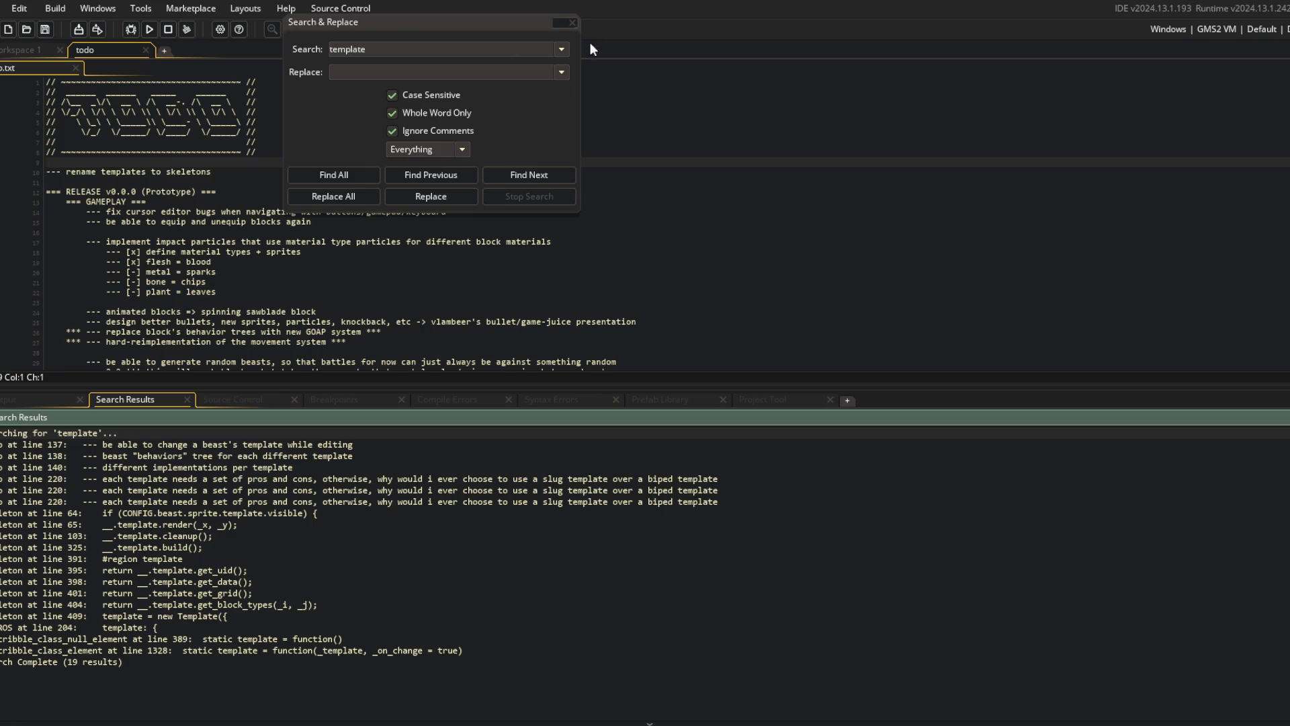
- Delete the 'rename templates to skeletons' item from the todo notes
{"action": "left_click", "coordinate": [572, 23]}
{"action": "left_click", "coordinate": [242, 172]}
{"action": "key", "text": "ctrl+x"}
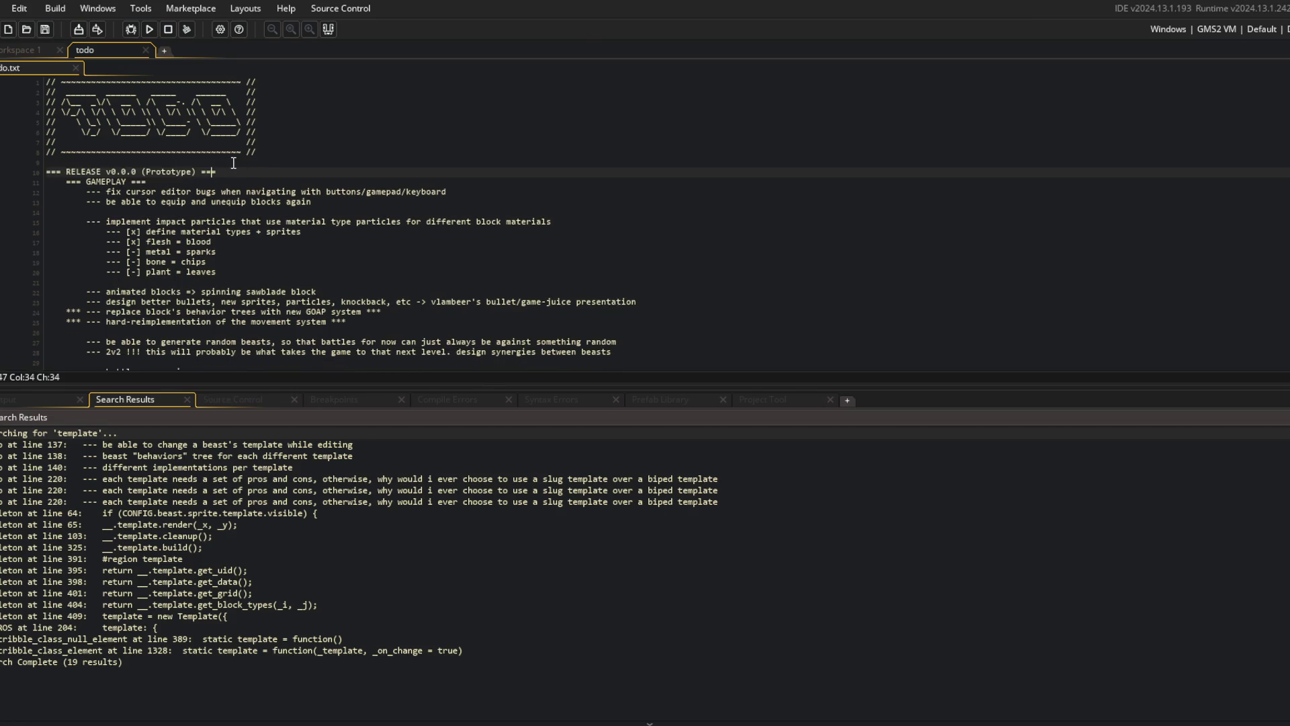
- Stage all changes with git add ., commit as 'updated todo', and git push
{"action": "key", "text": "alt+Tab"}
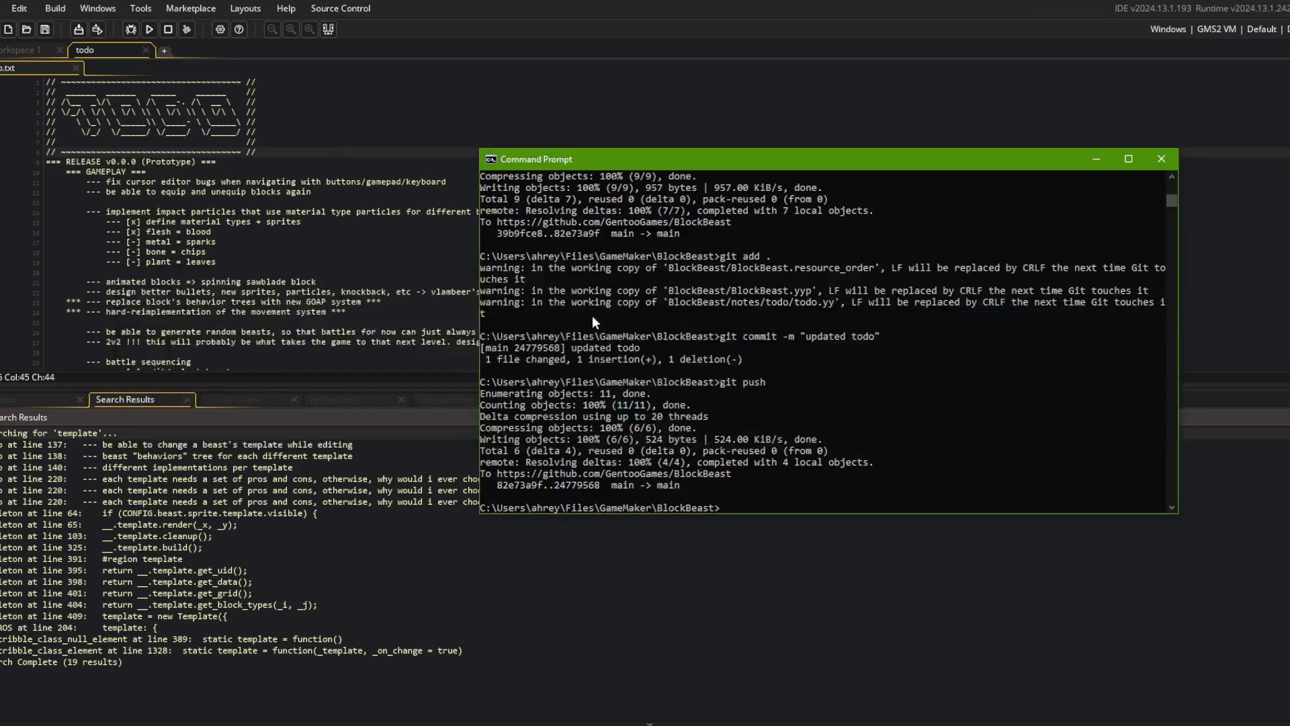
{"action": "type", "text": "git add."}
{"action": "key", "text": "Return"}
{"action": "type", "text": "git add ."}
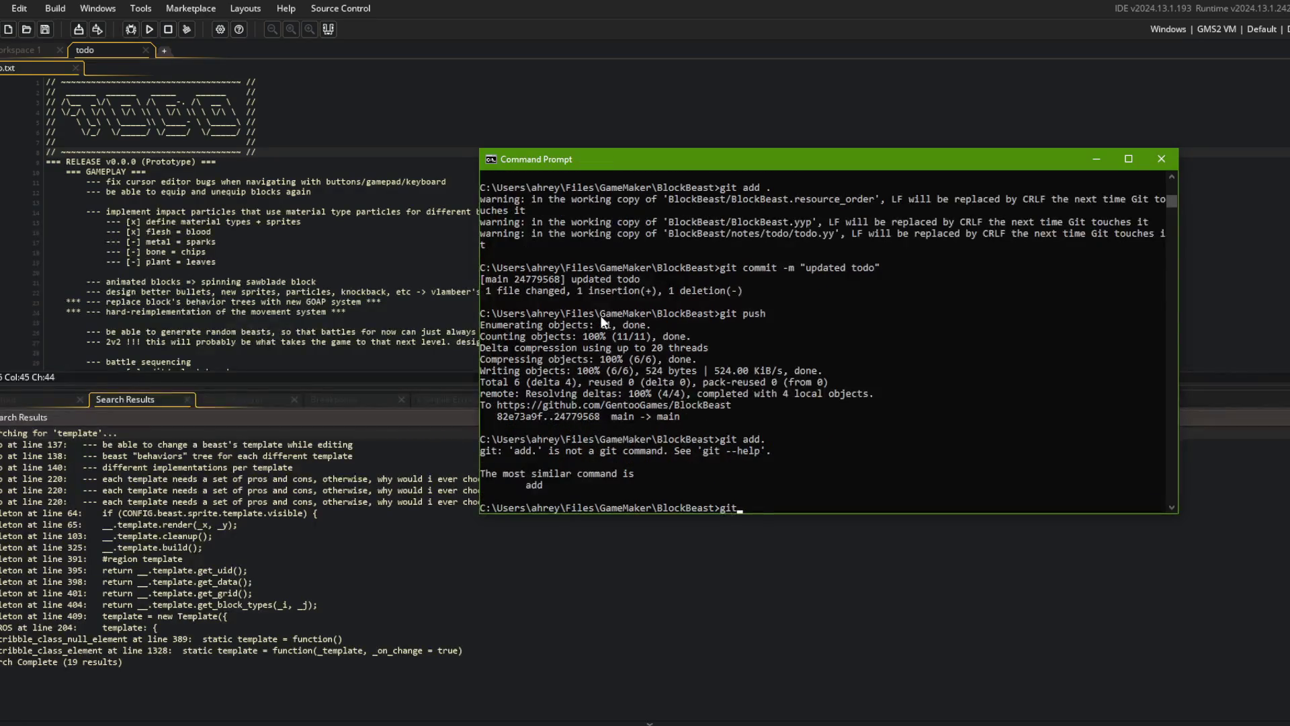
{"action": "key", "text": "Return"}
{"action": "type", "text": "git commit -m \"updated todo"}
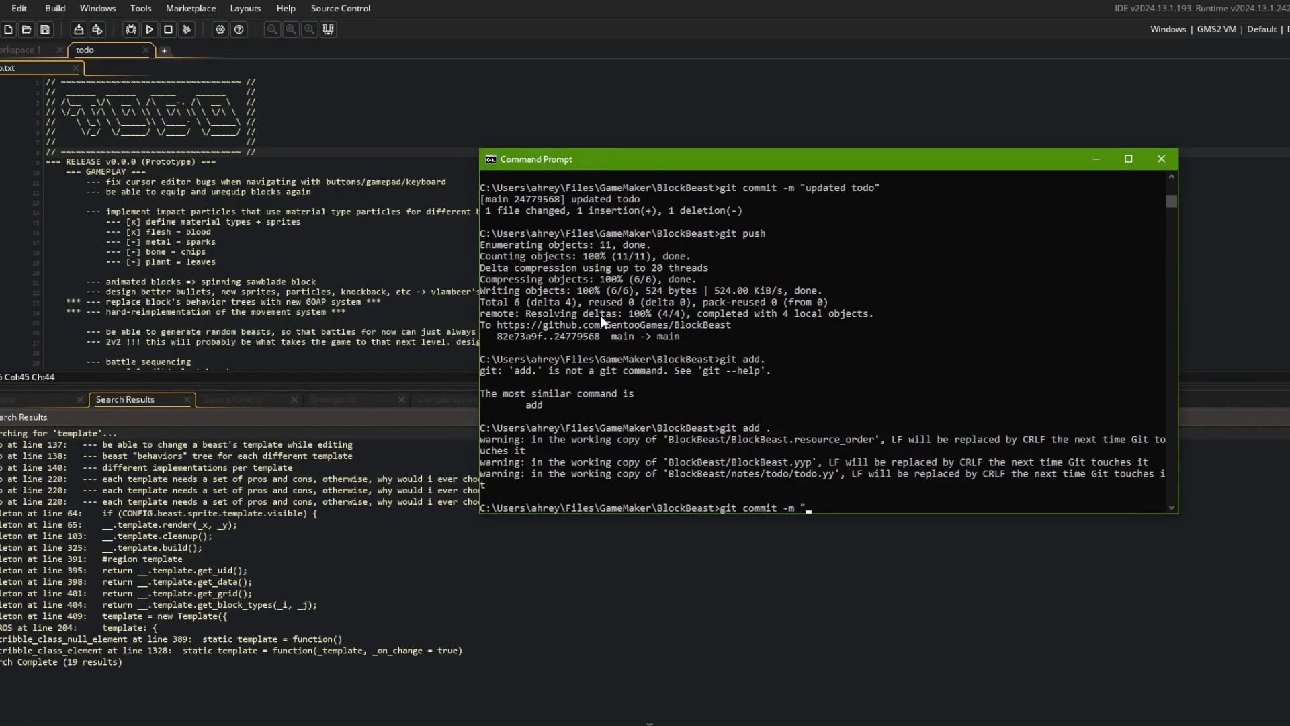
{"action": "type", "text": "\""}
{"action": "key", "text": "Return"}
{"action": "type", "text": "git push"}
{"action": "key", "text": "Return"}
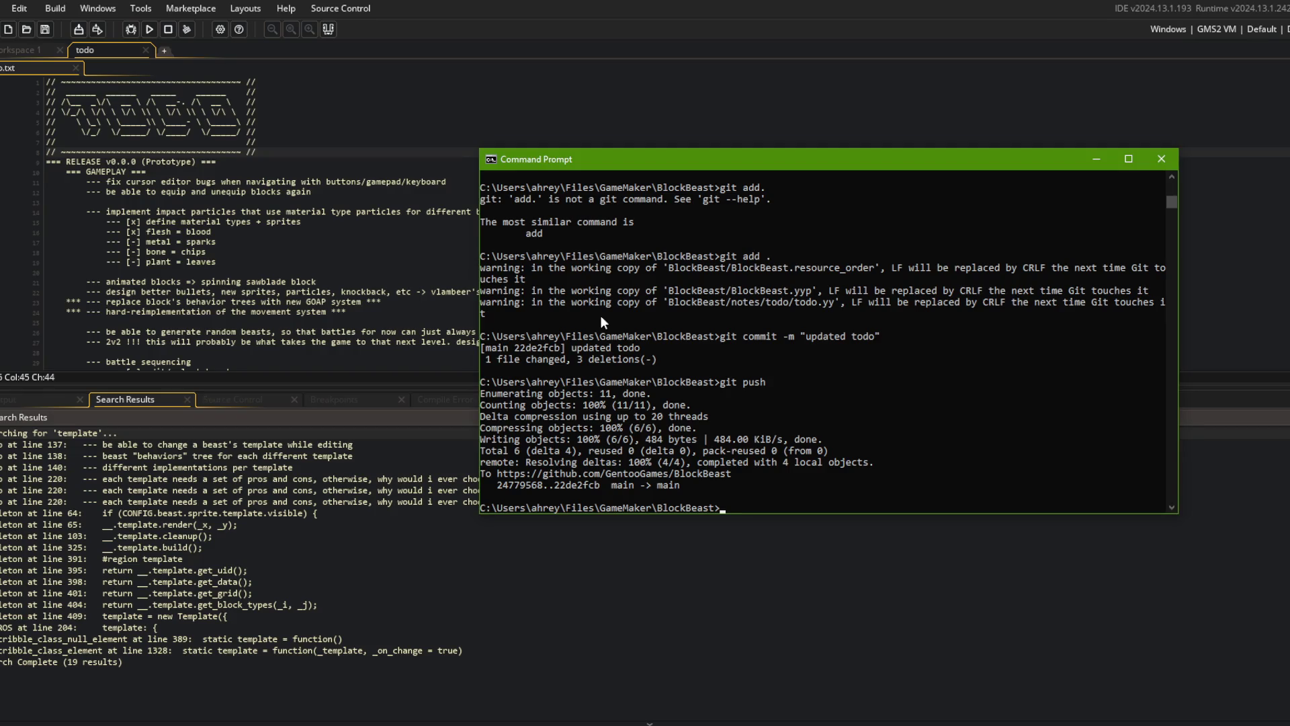
{"action": "key", "text": "alt+Tab"}
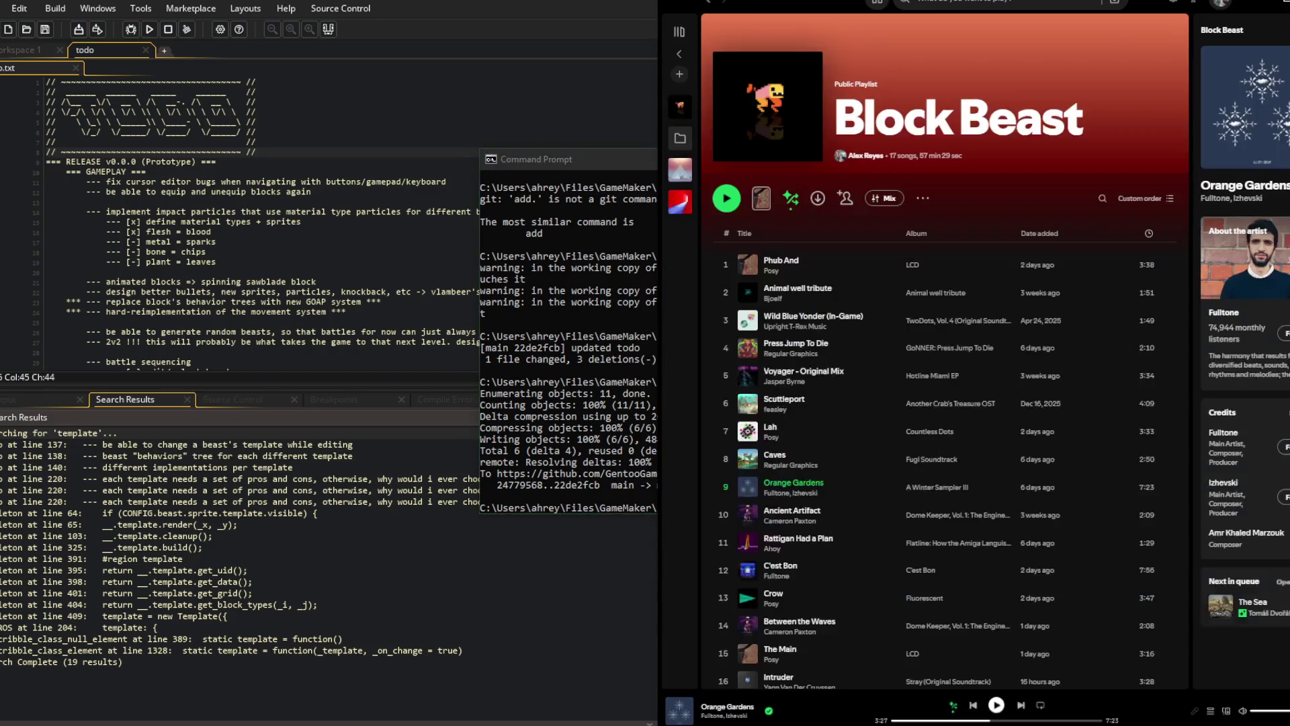
- Resume the Block Beast playlist and skip forward two tracks to 'Lah'
{"action": "left_click", "coordinate": [740, 198]}
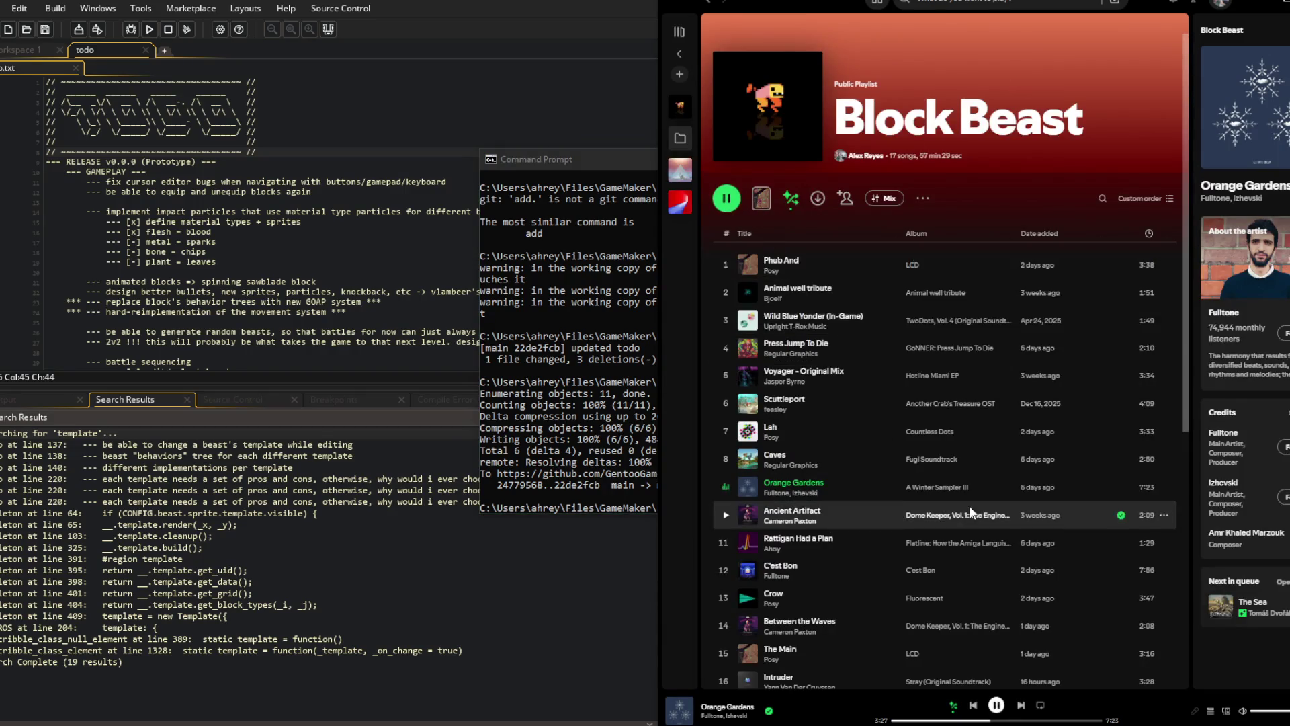
{"action": "left_click", "coordinate": [1021, 705]}
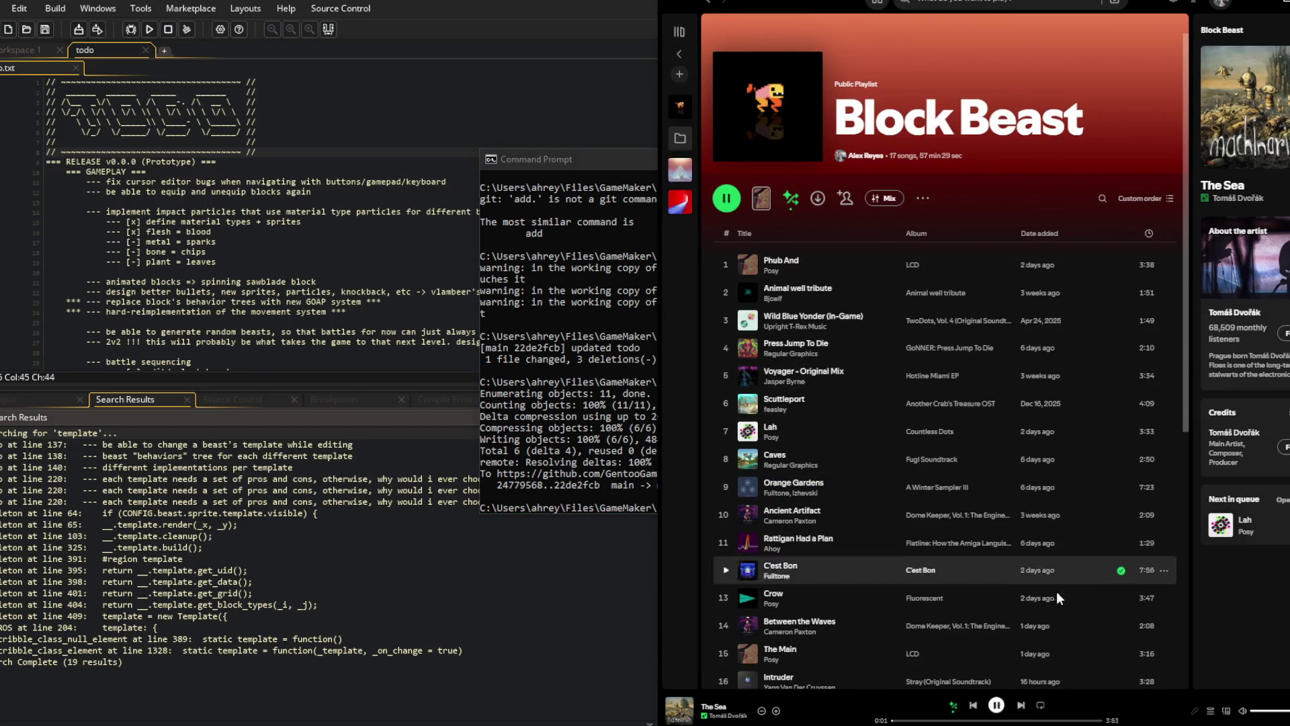
{"action": "left_click", "coordinate": [1020, 704]}
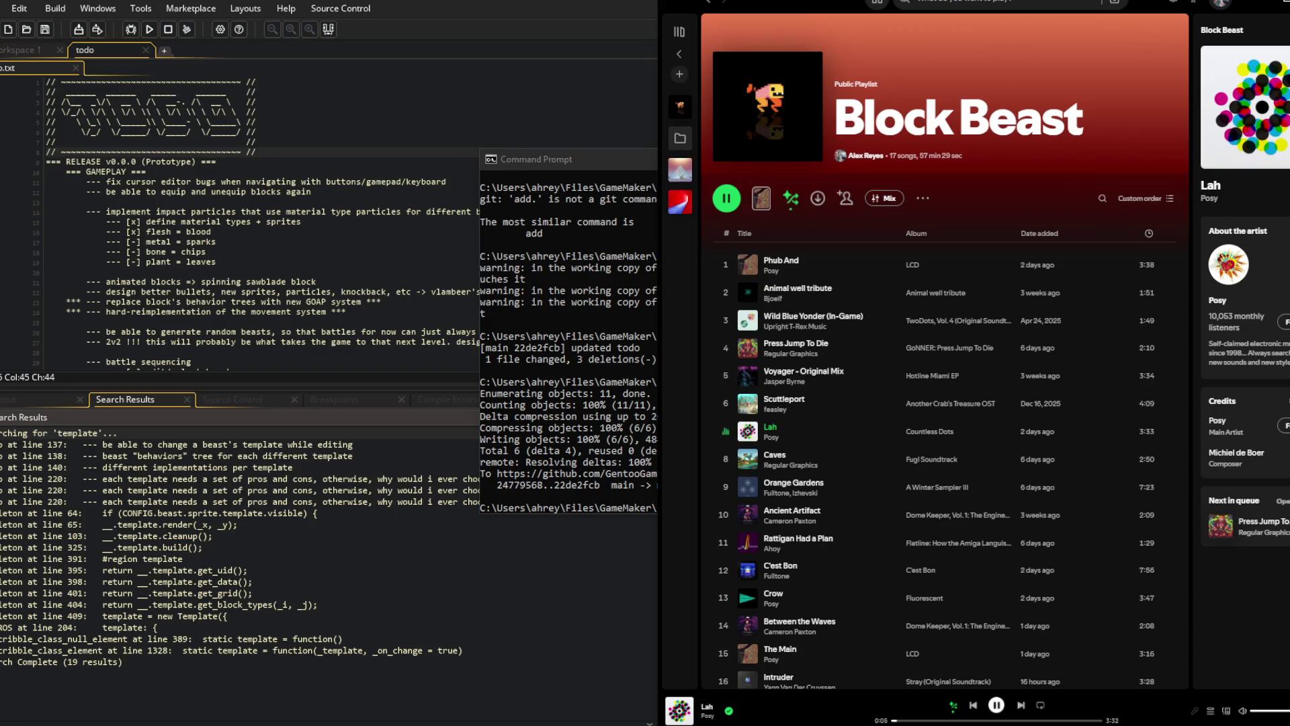
{"action": "left_click", "coordinate": [494, 712]}
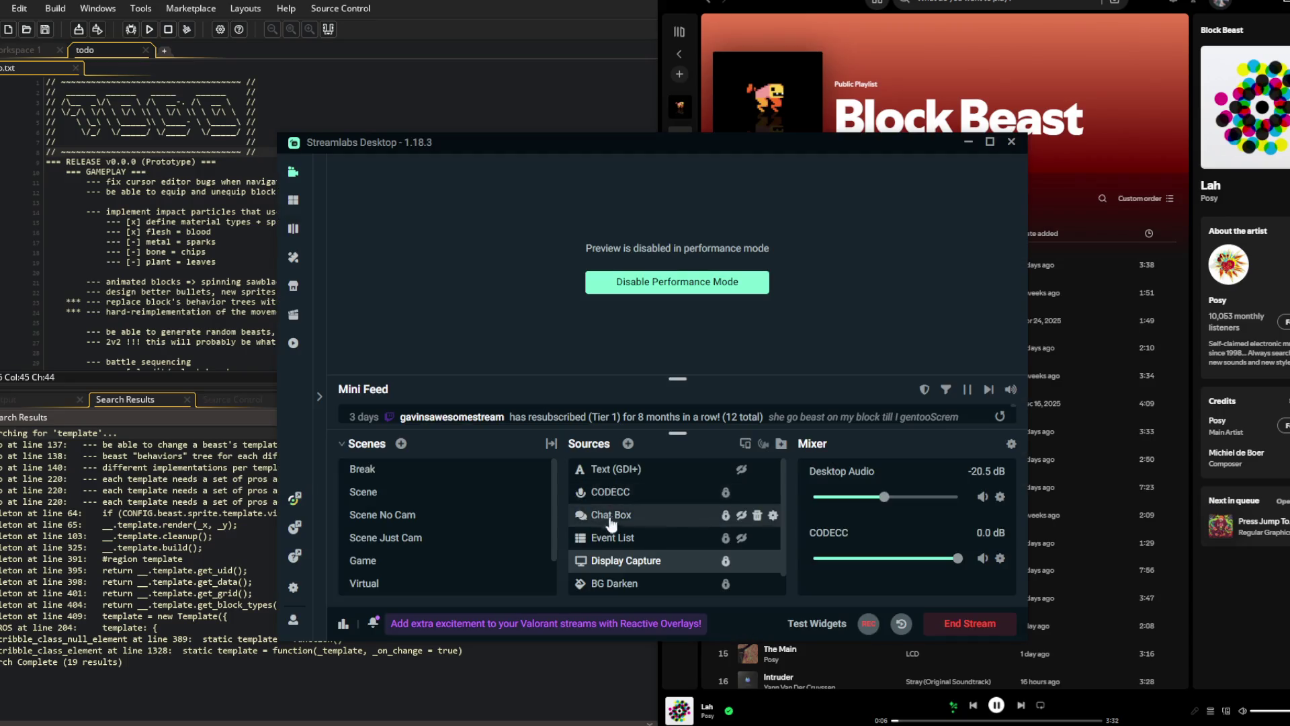
- Replace the Text (GDI+) overlay's 'brb' with 'stream is over'
{"action": "double_click", "coordinate": [716, 469]}
{"action": "left_click", "coordinate": [714, 460]}
{"action": "key", "text": "ctrl+a"}
{"action": "type", "text": "stream is "}
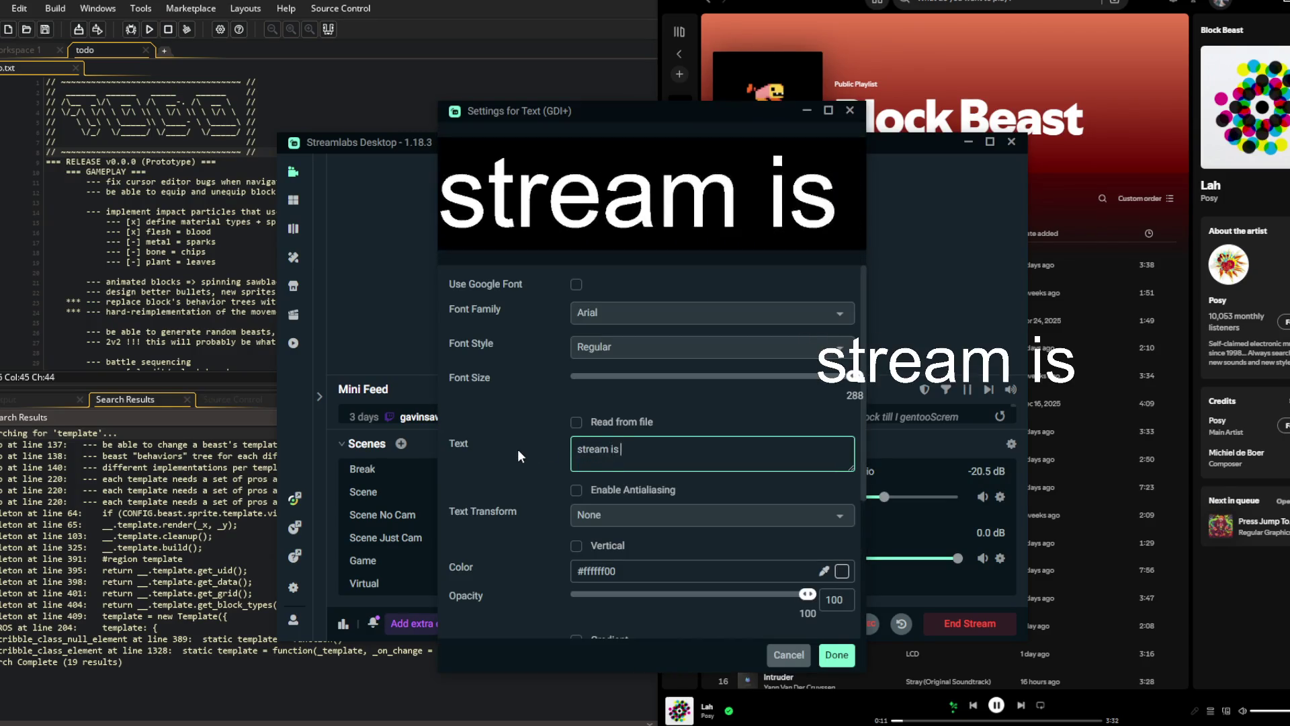
{"action": "type", "text": "over"}
{"action": "left_click", "coordinate": [836, 655]}
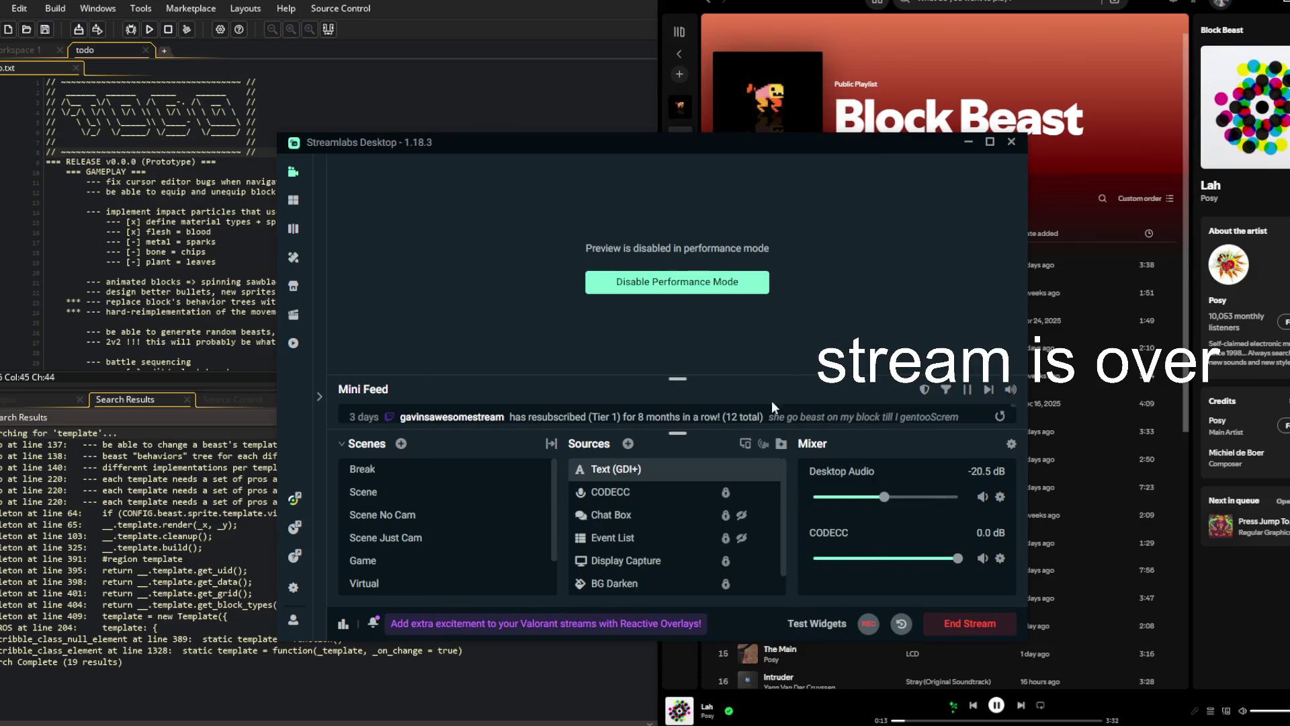
{"action": "left_click", "coordinate": [582, 101]}
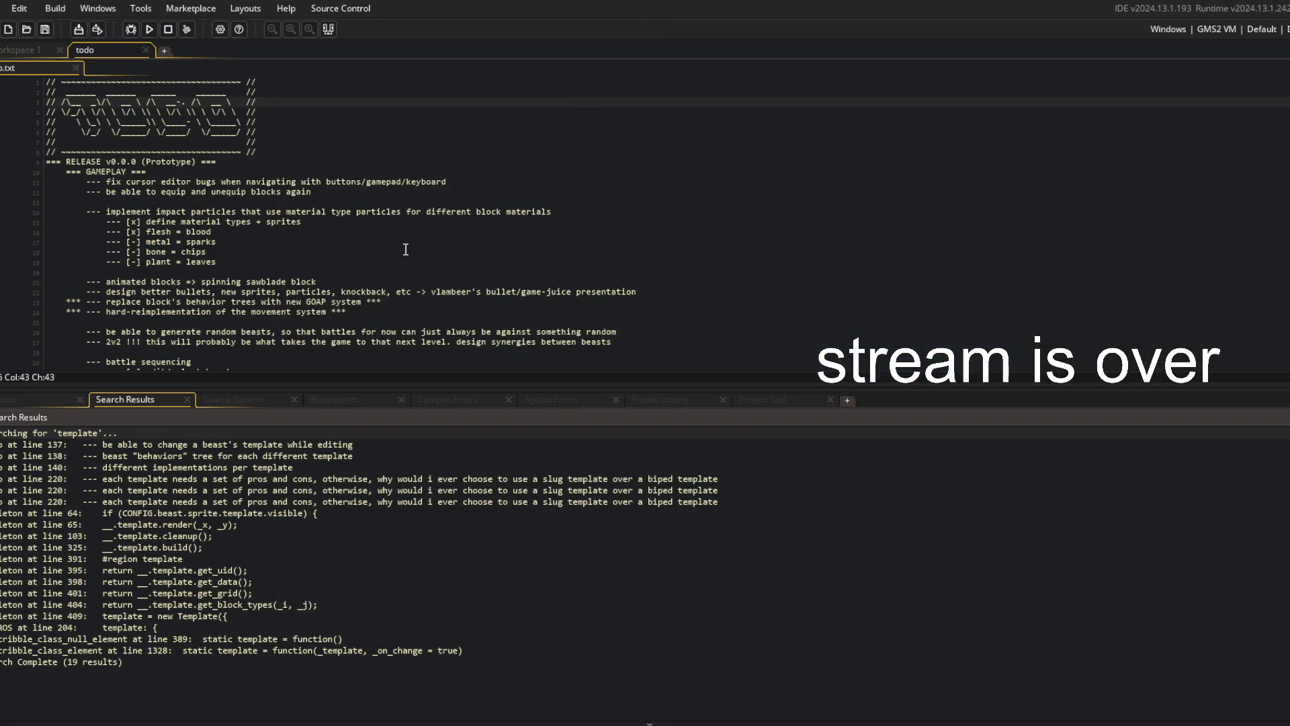
- Run Block Beast, move its window aside, and log in to the Battle/Beasts main menu
{"action": "left_click", "coordinate": [147, 29]}
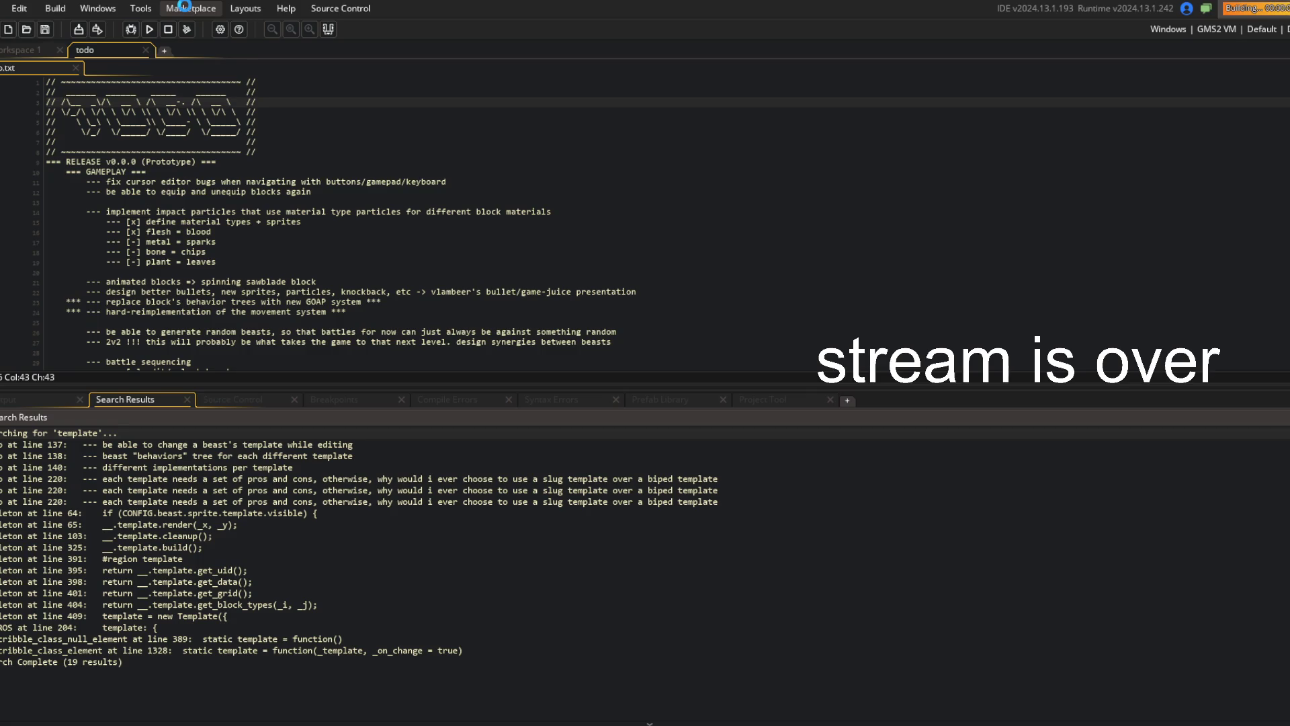
{"action": "mouse_move", "coordinate": [671, 176]}
{"action": "left_mouse_down"}
{"action": "mouse_move", "coordinate": [438, 141]}
{"action": "mouse_move", "coordinate": [475, 137]}
{"action": "left_mouse_up"}
{"action": "left_click", "coordinate": [416, 388]}
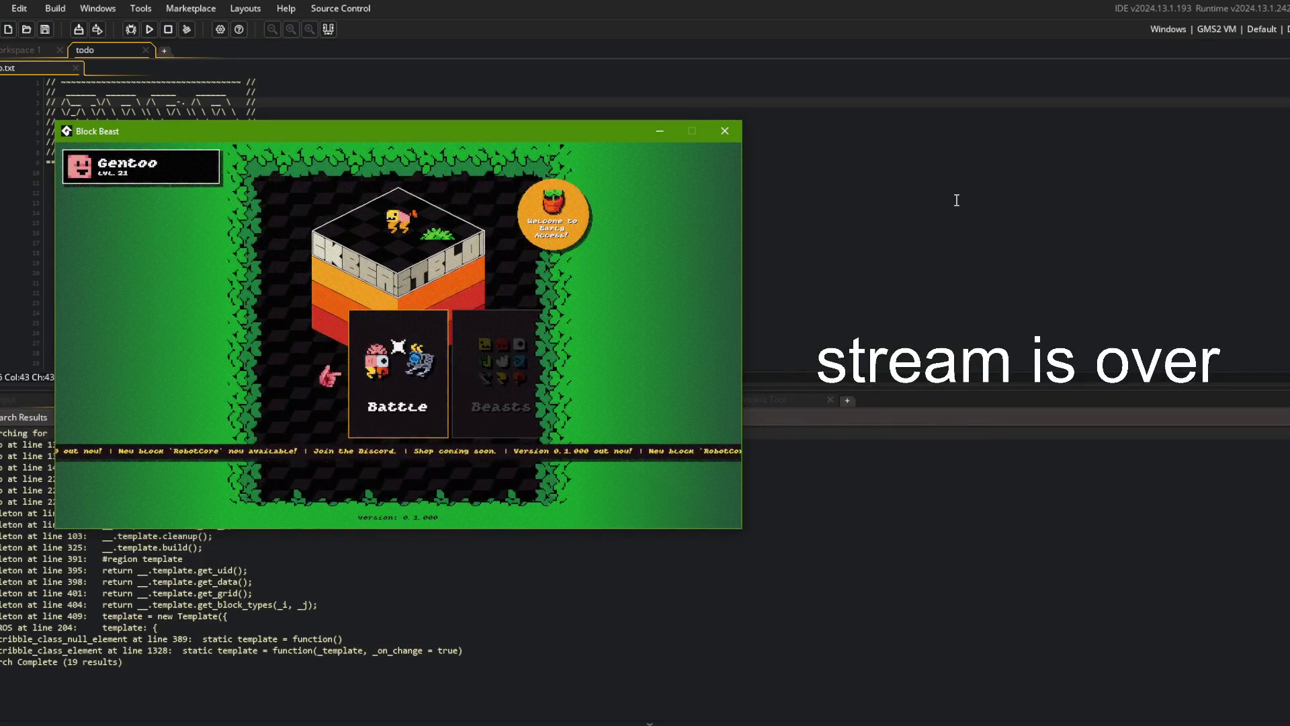